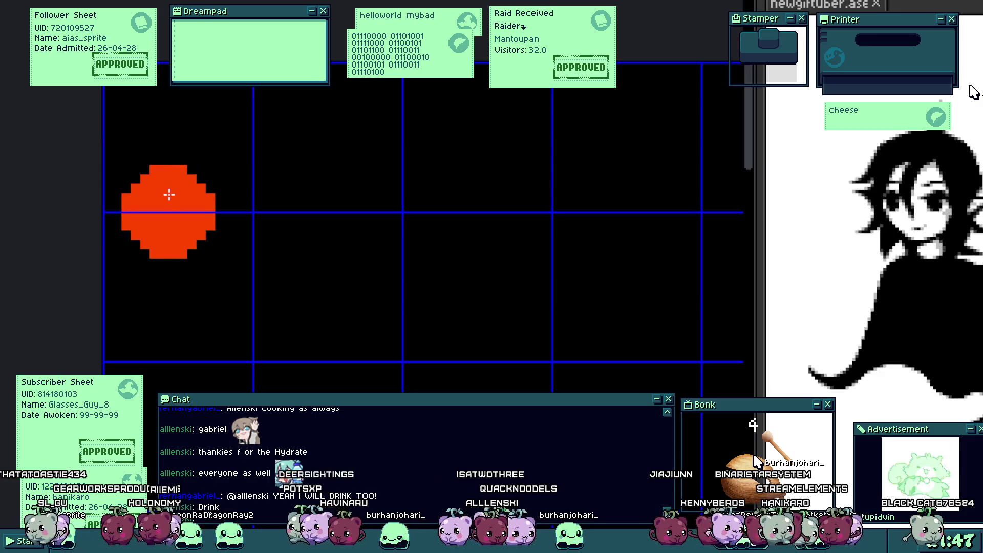
Step: Extend the red icon blob up-right and paint a staircase right side onto the triangle
{"action": "mouse_move", "coordinate": [185, 176]}
{"action": "left_mouse_down"}
{"action": "mouse_move", "coordinate": [161, 186]}
{"action": "mouse_move", "coordinate": [158, 198]}
{"action": "mouse_move", "coordinate": [239, 115]}
{"action": "mouse_move", "coordinate": [204, 134]}
{"action": "left_mouse_up"}
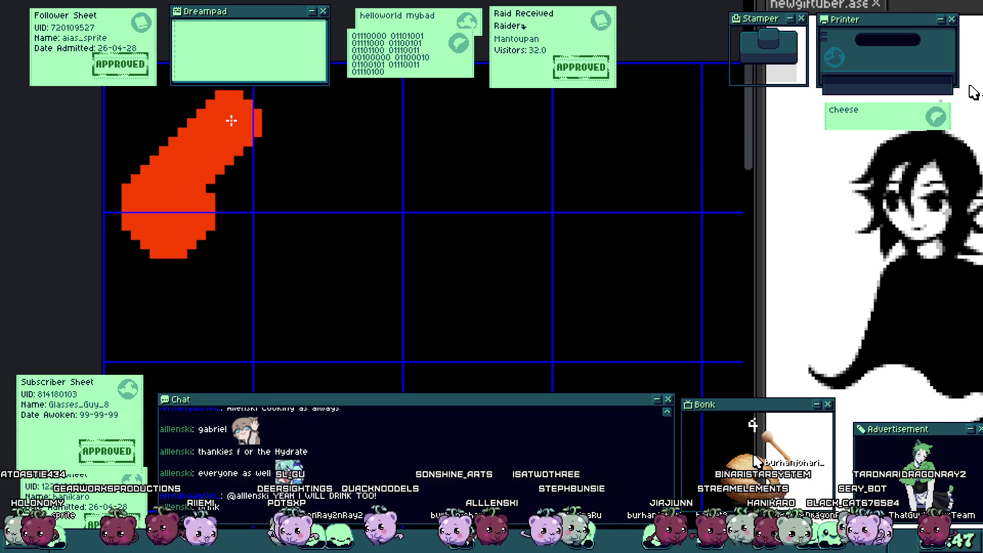
{"action": "scroll", "coordinate": [198, 138], "scroll_direction": "up", "scroll_amount": 2}
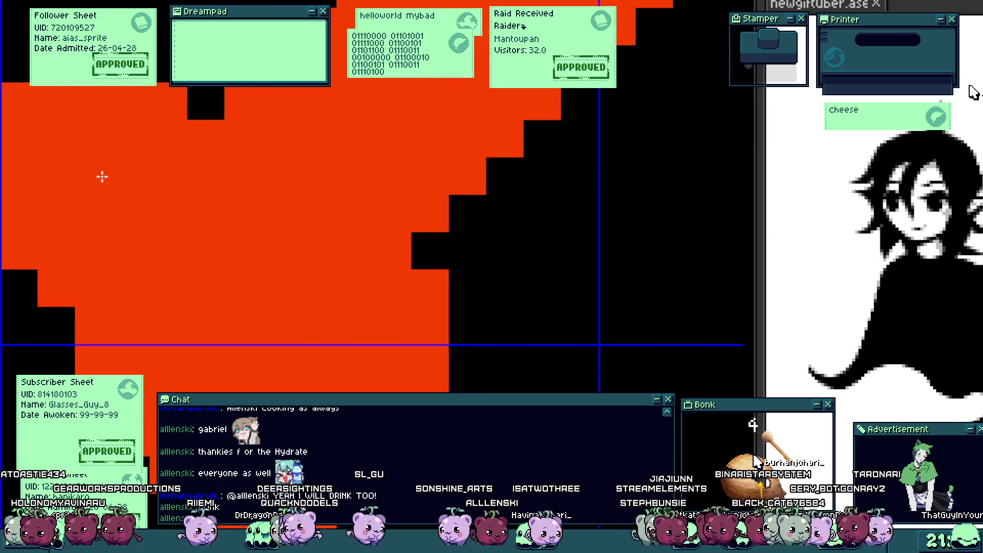
{"action": "scroll", "coordinate": [76, 205], "scroll_direction": "up", "scroll_amount": 1}
{"action": "scroll", "coordinate": [151, 313], "scroll_direction": "down", "scroll_amount": 3}
{"action": "scroll", "coordinate": [160, 277], "scroll_direction": "up", "scroll_amount": 2}
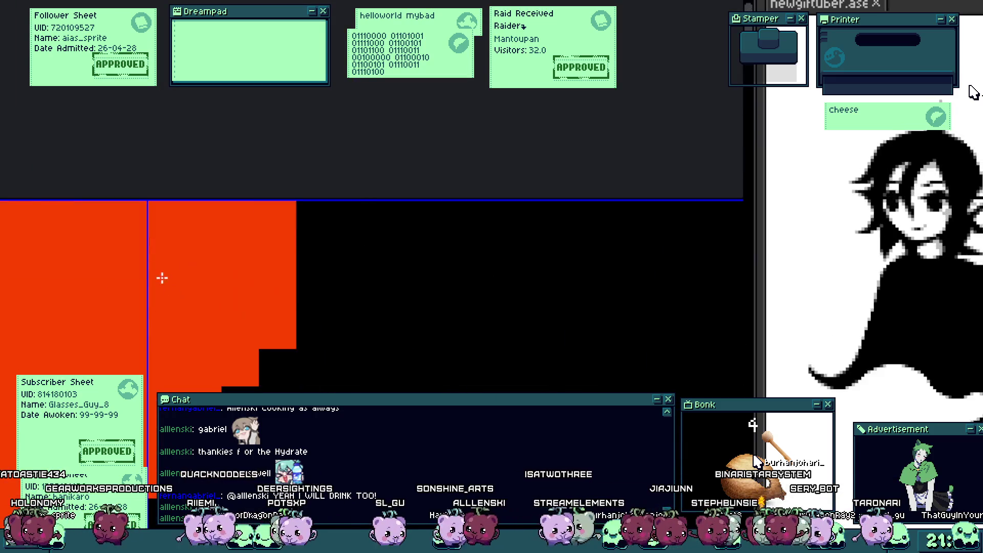
{"action": "scroll", "coordinate": [145, 364], "scroll_direction": "down", "scroll_amount": 1}
{"action": "scroll", "coordinate": [154, 333], "scroll_direction": "up", "scroll_amount": 1}
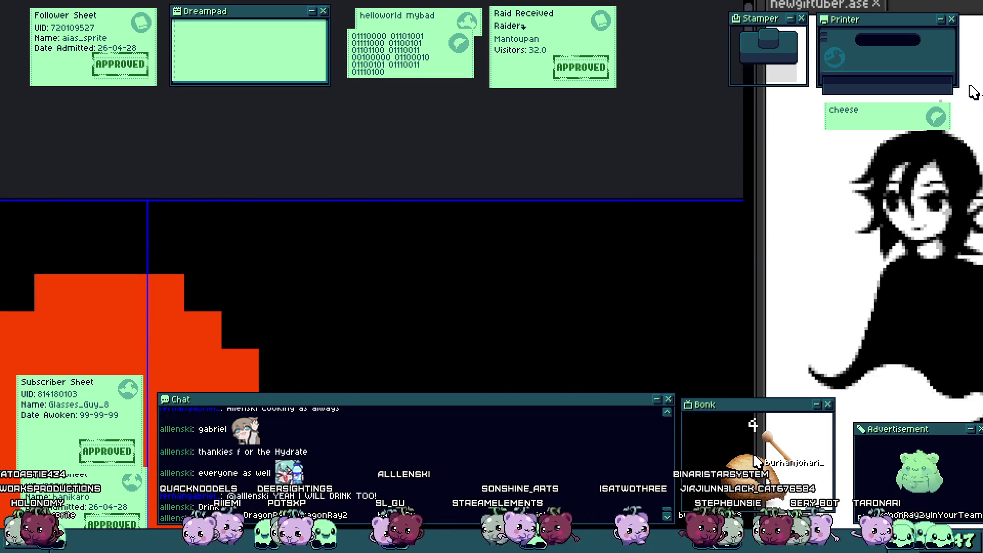
{"action": "scroll", "coordinate": [154, 333], "scroll_direction": "down", "scroll_amount": 2}
{"action": "left_click_drag", "start_coordinate": [163, 412], "coordinate": [302, 298]}
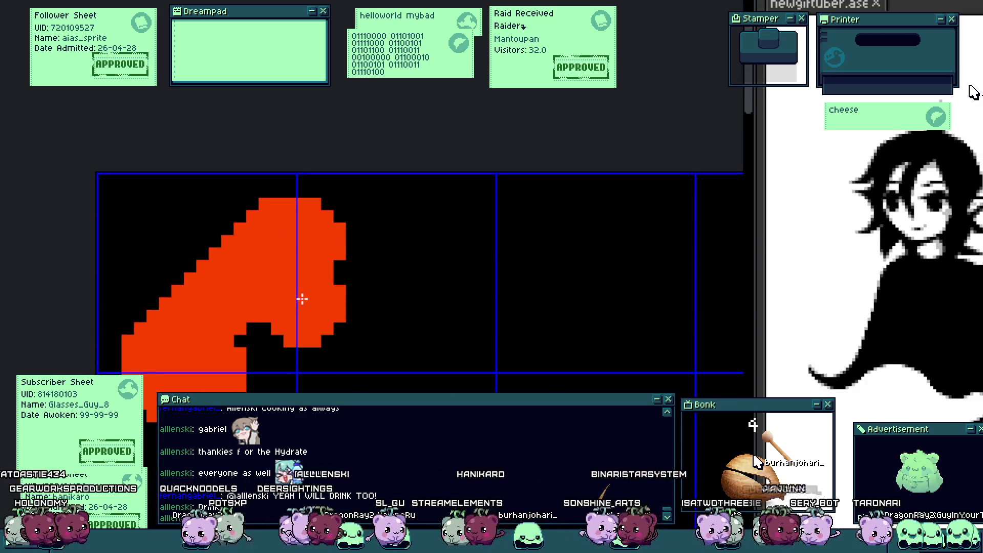
{"action": "scroll", "coordinate": [302, 298], "scroll_direction": "up", "scroll_amount": 1}
{"action": "left_click_drag", "start_coordinate": [326, 226], "coordinate": [356, 235]}
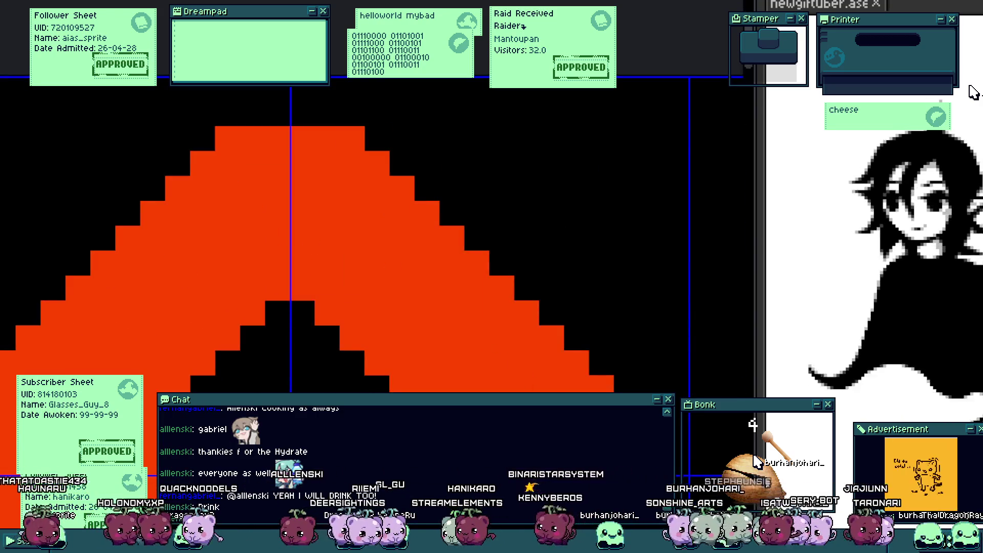
Step: Erase the whole red icon shape with a large Eraser brush
{"action": "mouse_move", "coordinate": [307, 205]}
{"action": "left_mouse_down"}
{"action": "mouse_move", "coordinate": [352, 380]}
{"action": "mouse_move", "coordinate": [406, 346]}
{"action": "mouse_move", "coordinate": [424, 307]}
{"action": "left_mouse_up"}
{"action": "scroll", "coordinate": [395, 378], "scroll_direction": "down", "scroll_amount": 1}
{"action": "scroll", "coordinate": [396, 377], "scroll_direction": "down", "scroll_amount": 2}
{"action": "scroll", "coordinate": [425, 308], "scroll_direction": "down", "scroll_amount": 3}
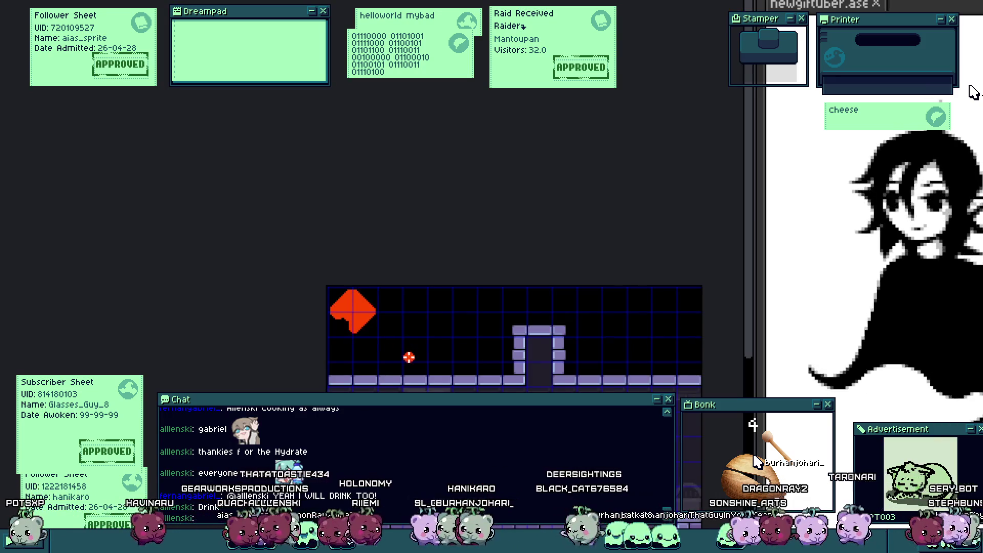
{"action": "scroll", "coordinate": [409, 357], "scroll_direction": "up", "scroll_amount": 2}
{"action": "scroll", "coordinate": [386, 331], "scroll_direction": "down", "scroll_amount": 1}
{"action": "scroll", "coordinate": [390, 329], "scroll_direction": "up", "scroll_amount": 2}
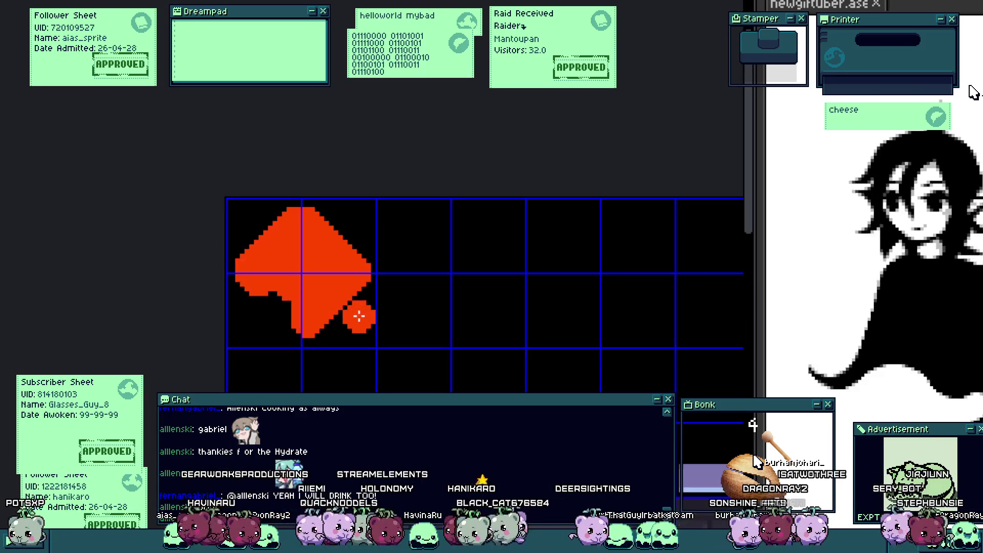
{"action": "scroll", "coordinate": [334, 266], "scroll_direction": "up", "scroll_amount": 1}
{"action": "key", "text": "e"}
{"action": "left_click_drag", "start_coordinate": [285, 175], "coordinate": [312, 351]}
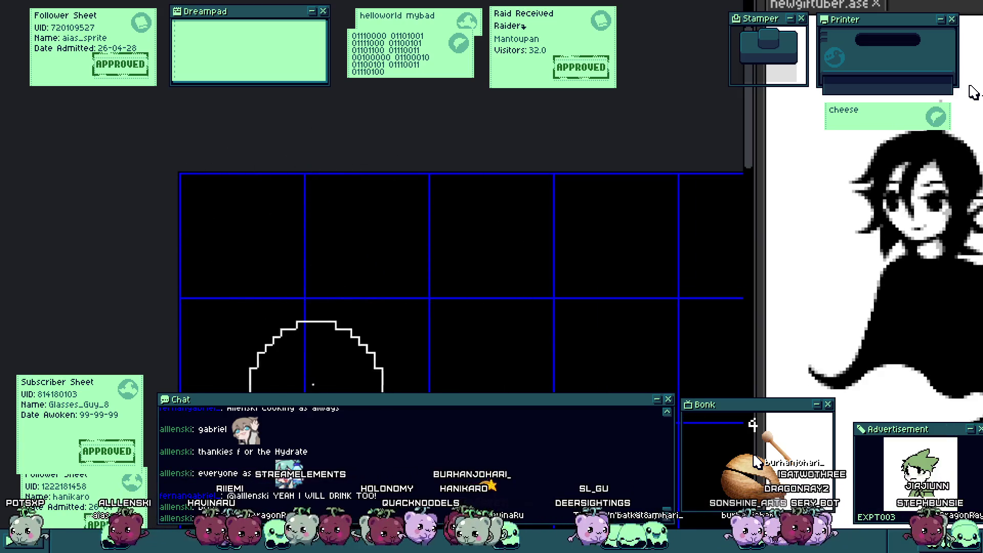
{"action": "scroll", "coordinate": [237, 252], "scroll_direction": "down", "scroll_amount": 1}
{"action": "key", "text": "b"}
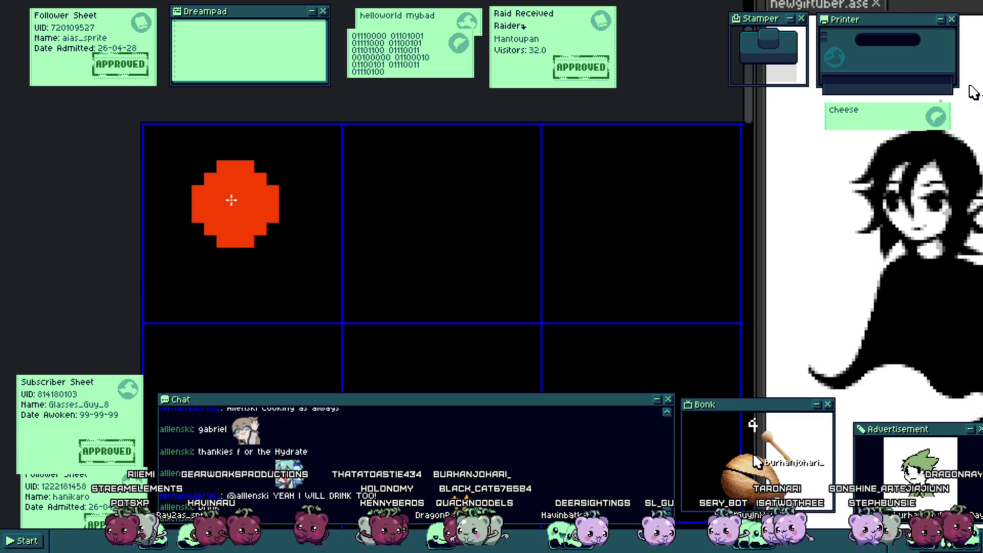
Step: Draw a one-pixel diagonal red line running down-right, then thicken it
{"action": "key", "text": "minus"}
{"action": "key", "text": "minus"}
{"action": "key", "text": "minus"}
{"action": "key", "text": "minus"}
{"action": "key", "text": "minus"}
{"action": "key", "text": "minus"}
{"action": "key", "text": "minus"}
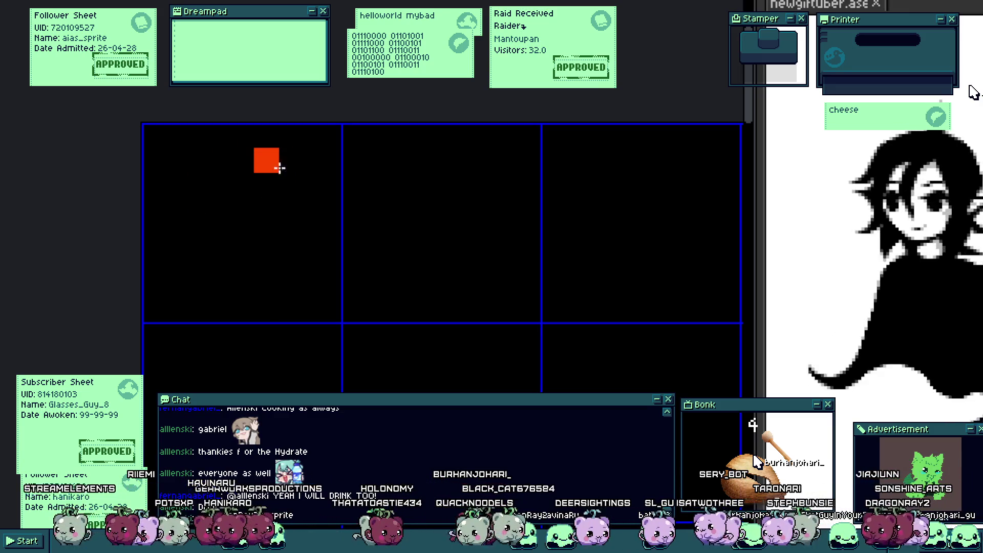
{"action": "left_click_drag", "start_coordinate": [279, 167], "coordinate": [349, 278]}
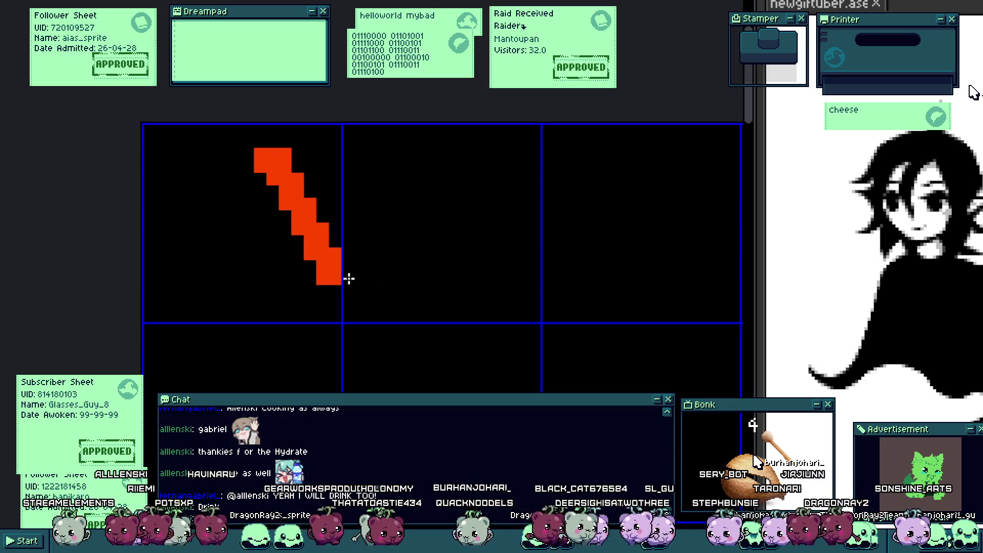
{"action": "mouse_move", "coordinate": [301, 173]}
{"action": "left_mouse_down"}
{"action": "mouse_move", "coordinate": [371, 265]}
{"action": "mouse_move", "coordinate": [340, 269]}
{"action": "mouse_move", "coordinate": [333, 244]}
{"action": "left_mouse_up"}
{"action": "scroll", "coordinate": [343, 241], "scroll_direction": "down", "scroll_amount": 4}
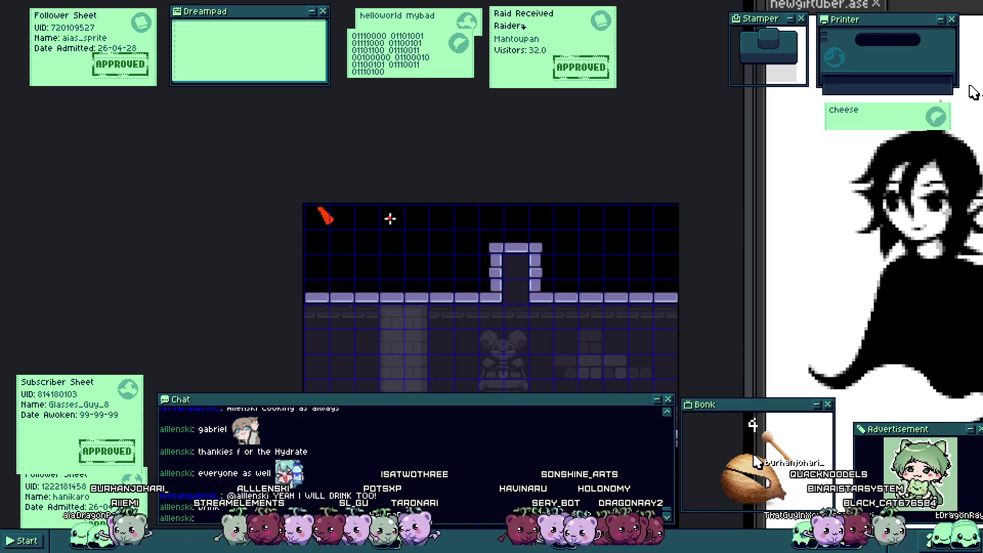
Step: Outline the bar in red with a long top edge, a right slanted side and a bottom edge
{"action": "scroll", "coordinate": [342, 237], "scroll_direction": "up", "scroll_amount": 3}
{"action": "scroll", "coordinate": [336, 227], "scroll_direction": "up", "scroll_amount": 2}
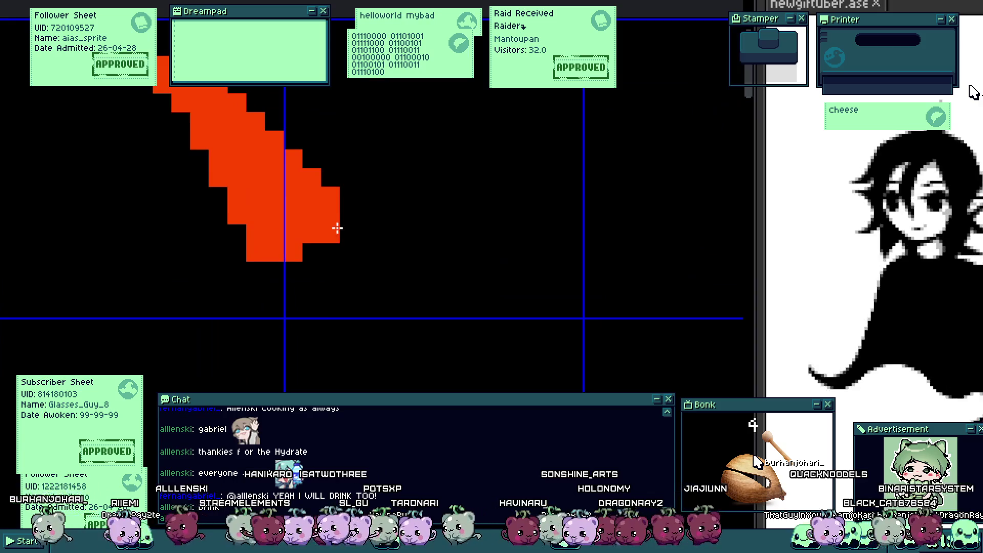
{"action": "left_click_drag", "start_coordinate": [337, 245], "coordinate": [199, 254]}
{"action": "mouse_move", "coordinate": [95, 103]}
{"action": "left_mouse_down"}
{"action": "mouse_move", "coordinate": [462, 134]}
{"action": "mouse_move", "coordinate": [448, 129]}
{"action": "mouse_move", "coordinate": [540, 278]}
{"action": "left_mouse_up"}
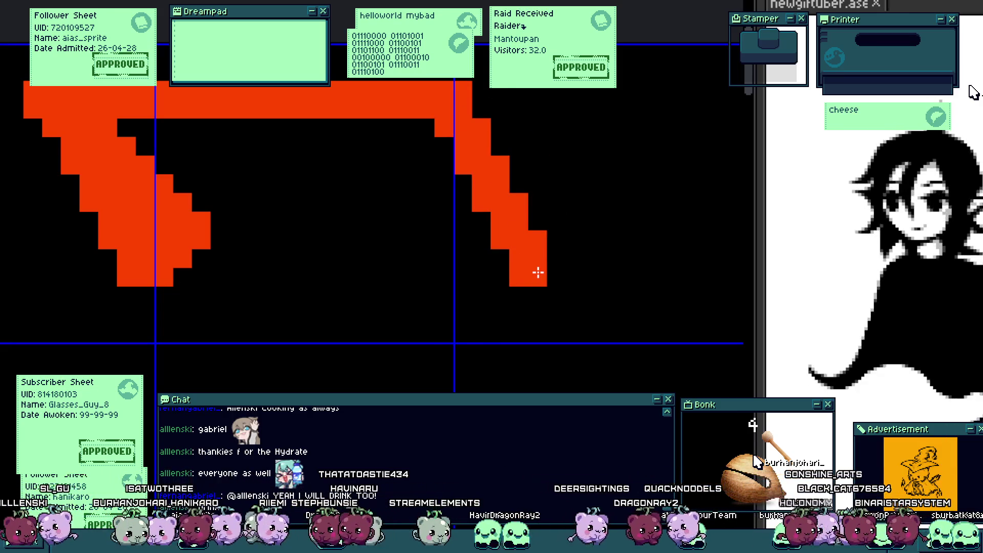
{"action": "left_click_drag", "start_coordinate": [538, 272], "coordinate": [550, 258]}
{"action": "left_click", "coordinate": [488, 118]}
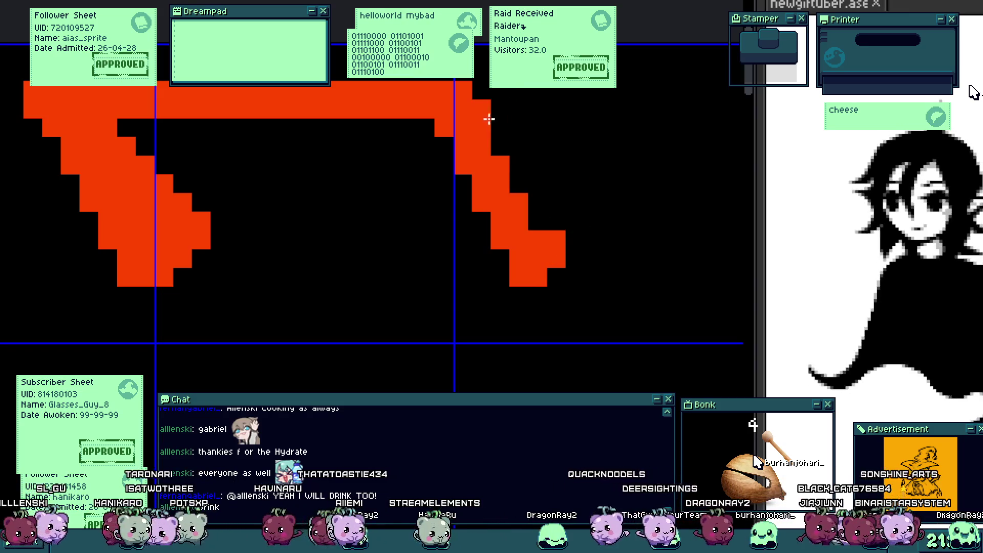
{"action": "left_click_drag", "start_coordinate": [474, 120], "coordinate": [597, 235]}
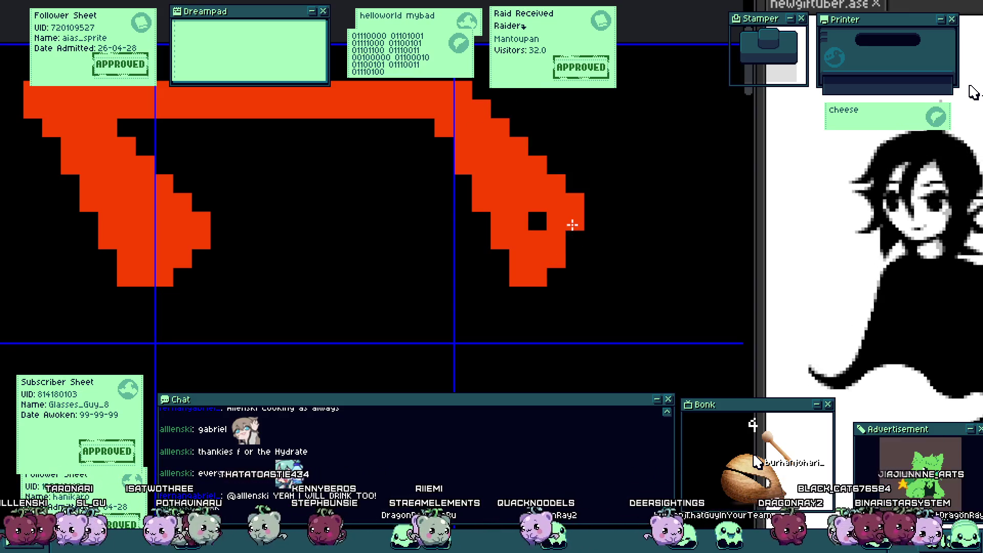
{"action": "scroll", "coordinate": [508, 228], "scroll_direction": "down", "scroll_amount": 5}
{"action": "scroll", "coordinate": [326, 229], "scroll_direction": "up", "scroll_amount": 3}
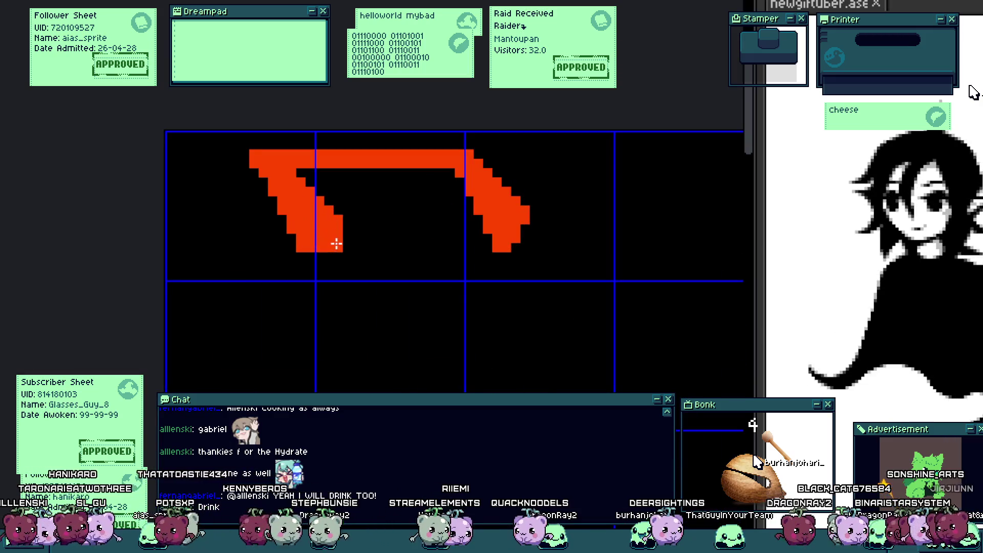
{"action": "left_click_drag", "start_coordinate": [336, 243], "coordinate": [480, 243]}
Step: Try filling the bar outline red, undo the fills that flooded the canvas, and hide the grid
{"action": "left_click", "coordinate": [447, 215]}
{"action": "scroll", "coordinate": [446, 215], "scroll_direction": "down", "scroll_amount": 1}
{"action": "key", "text": "ctrl+z"}
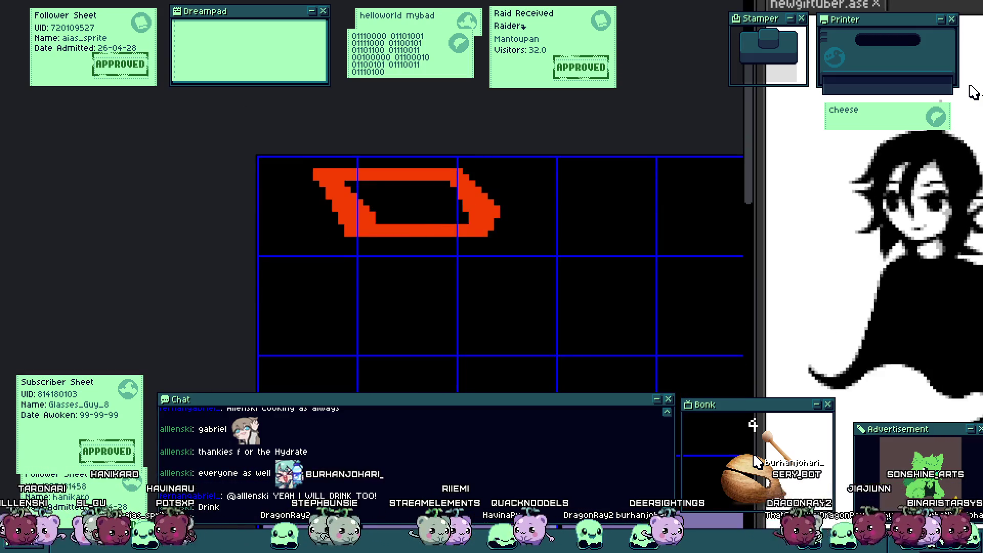
{"action": "left_click", "coordinate": [377, 216]}
{"action": "key", "text": "ctrl+z"}
{"action": "scroll", "coordinate": [445, 235], "scroll_direction": "down", "scroll_amount": 1}
{"action": "key", "text": "ctrl+apostrophe"}
{"action": "scroll", "coordinate": [464, 261], "scroll_direction": "down", "scroll_amount": 2}
{"action": "left_click_drag", "start_coordinate": [494, 262], "coordinate": [432, 242]}
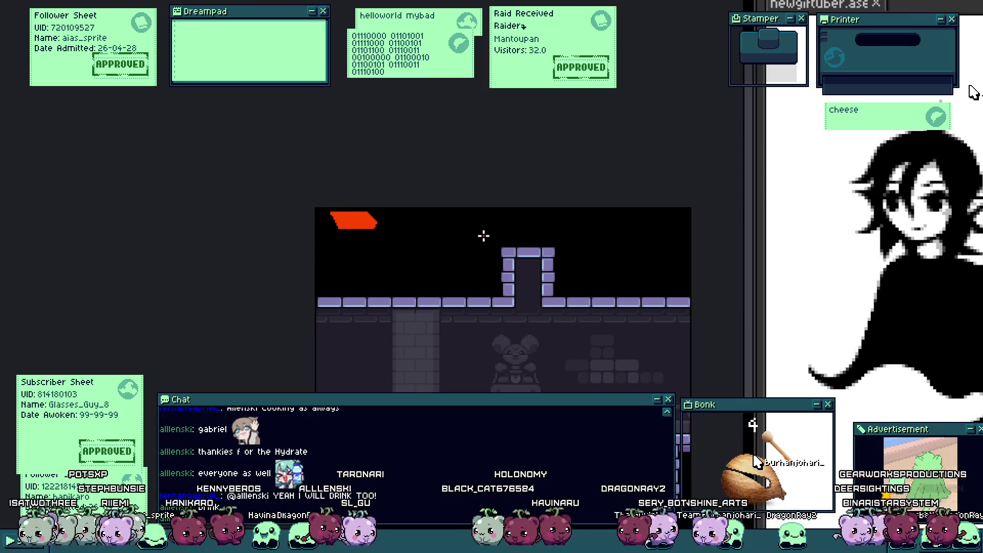
Step: Fill the notches along the bar's left edge and bite a curved notch into its left end
{"action": "scroll", "coordinate": [484, 235], "scroll_direction": "up", "scroll_amount": 3}
{"action": "left_click", "coordinate": [285, 279]}
{"action": "left_click_drag", "start_coordinate": [114, 280], "coordinate": [391, 303]}
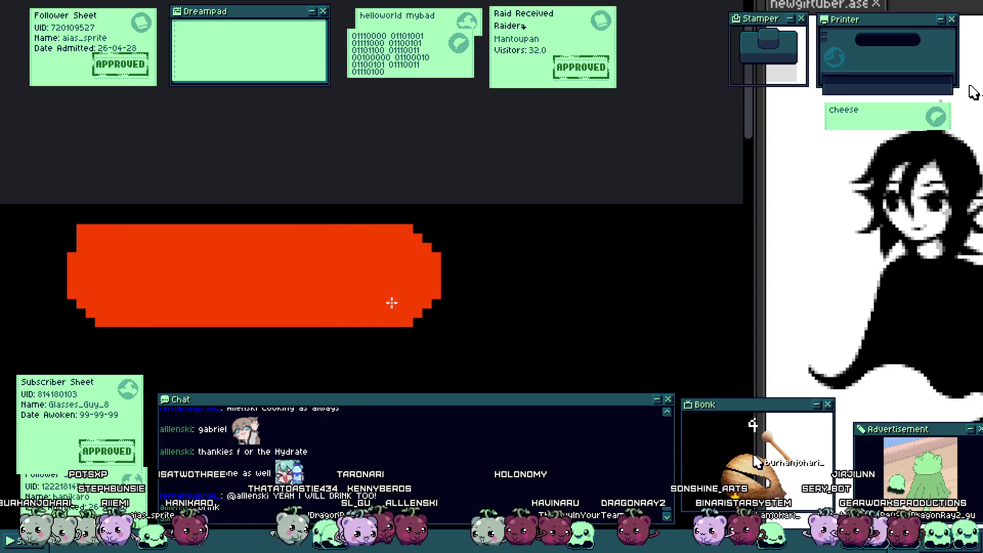
{"action": "left_click", "coordinate": [75, 273]}
{"action": "scroll", "coordinate": [83, 284], "scroll_direction": "up", "scroll_amount": 2}
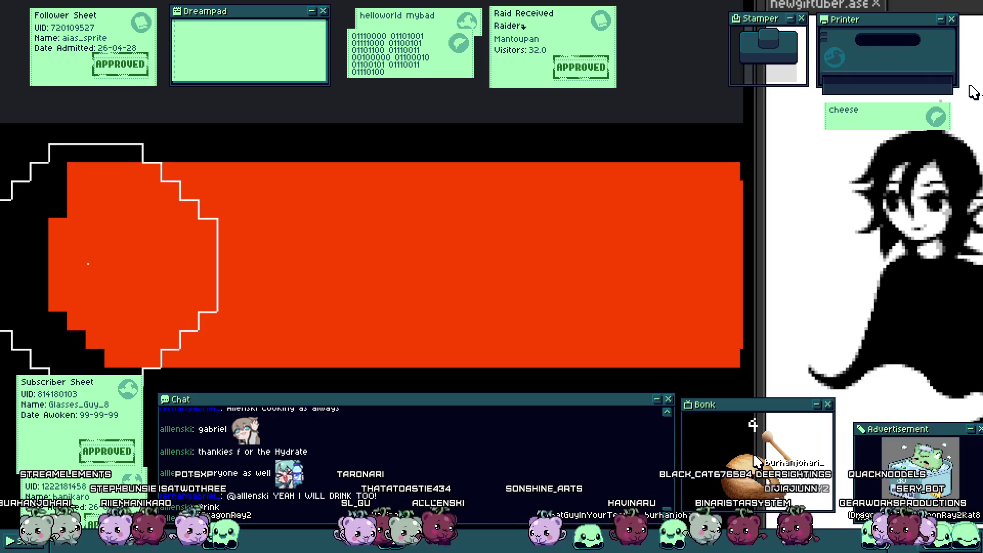
{"action": "scroll", "coordinate": [74, 271], "scroll_direction": "down", "scroll_amount": 1}
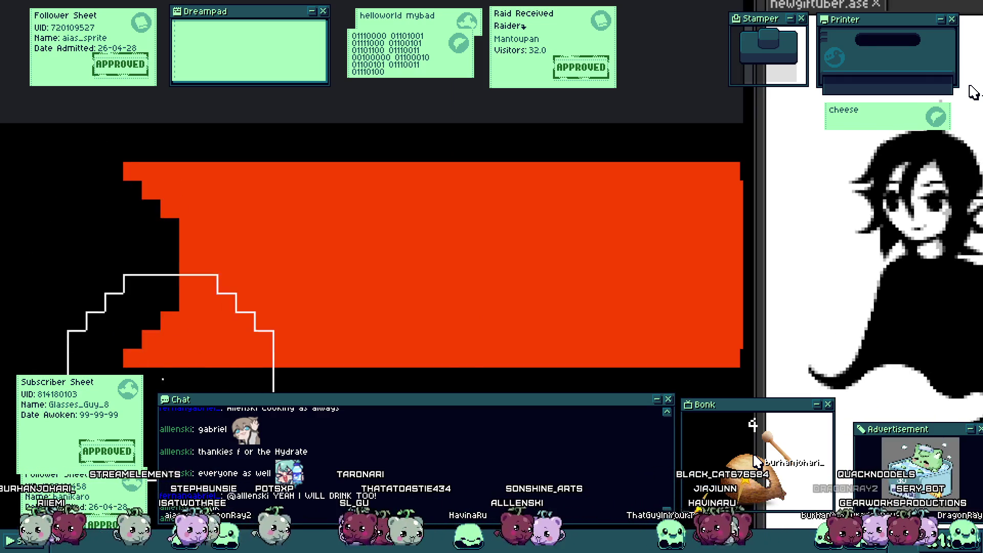
{"action": "scroll", "coordinate": [191, 351], "scroll_direction": "down", "scroll_amount": 2}
{"action": "scroll", "coordinate": [190, 338], "scroll_direction": "up", "scroll_amount": 2}
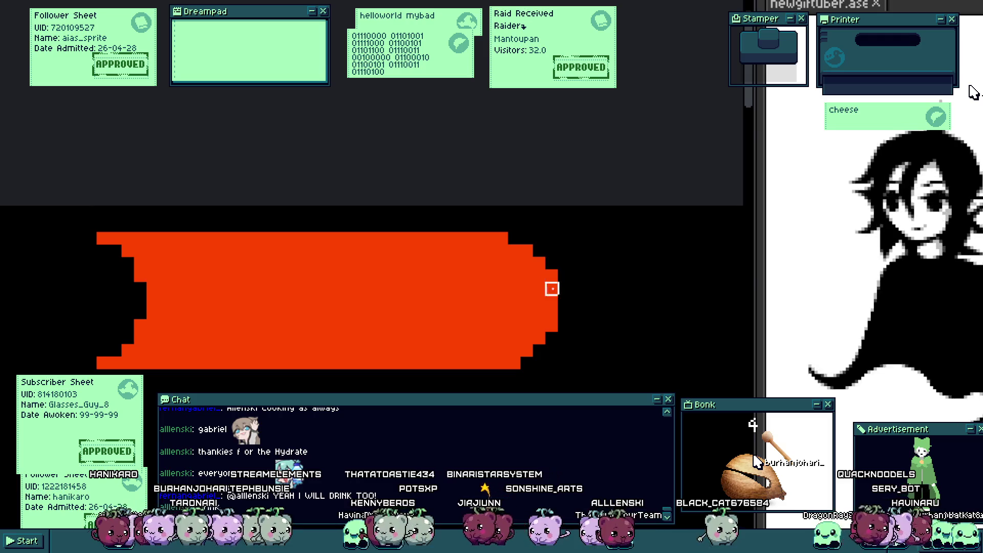
{"action": "scroll", "coordinate": [516, 363], "scroll_direction": "down", "scroll_amount": 2}
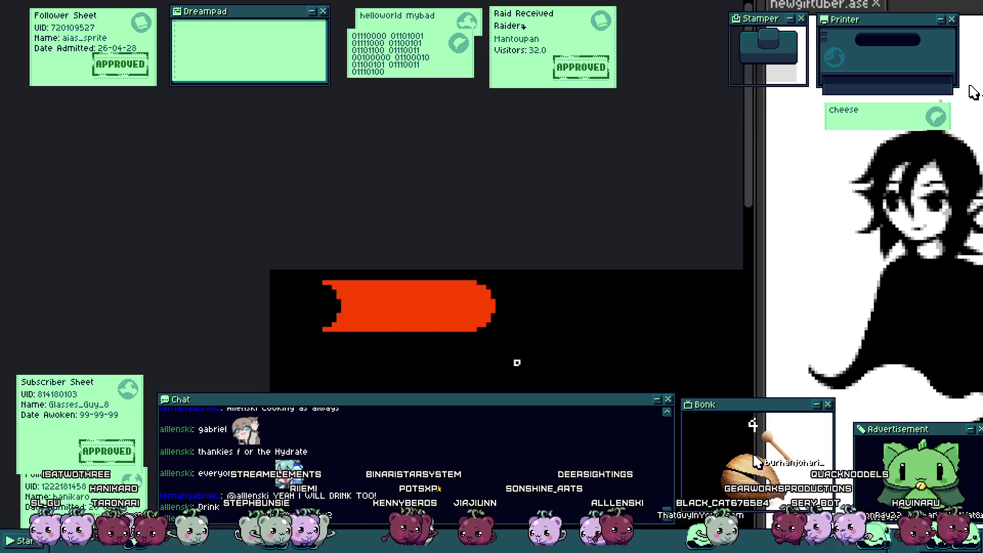
{"action": "scroll", "coordinate": [474, 351], "scroll_direction": "down", "scroll_amount": 1}
{"action": "scroll", "coordinate": [471, 357], "scroll_direction": "down", "scroll_amount": 1}
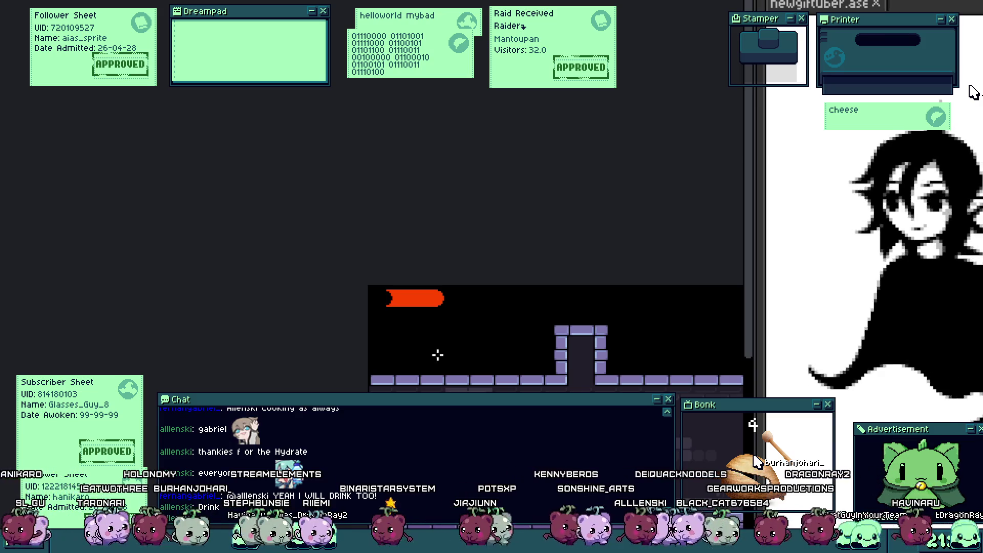
{"action": "scroll", "coordinate": [340, 360], "scroll_direction": "up", "scroll_amount": 1}
{"action": "scroll", "coordinate": [340, 360], "scroll_direction": "down", "scroll_amount": 1}
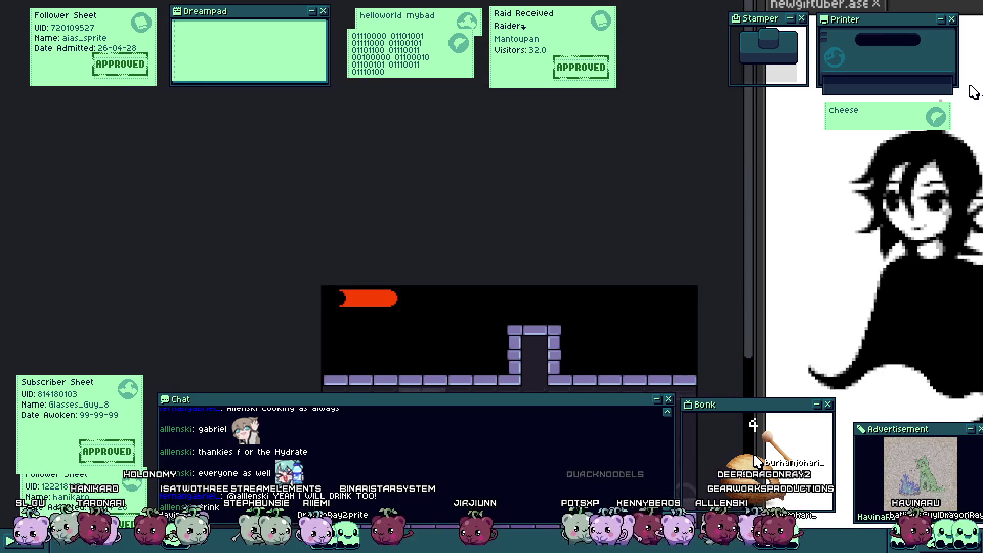
Step: Paint two white dabs left of the red bar with a larger brush, then undo them
{"action": "scroll", "coordinate": [340, 360], "scroll_direction": "up", "scroll_amount": 2}
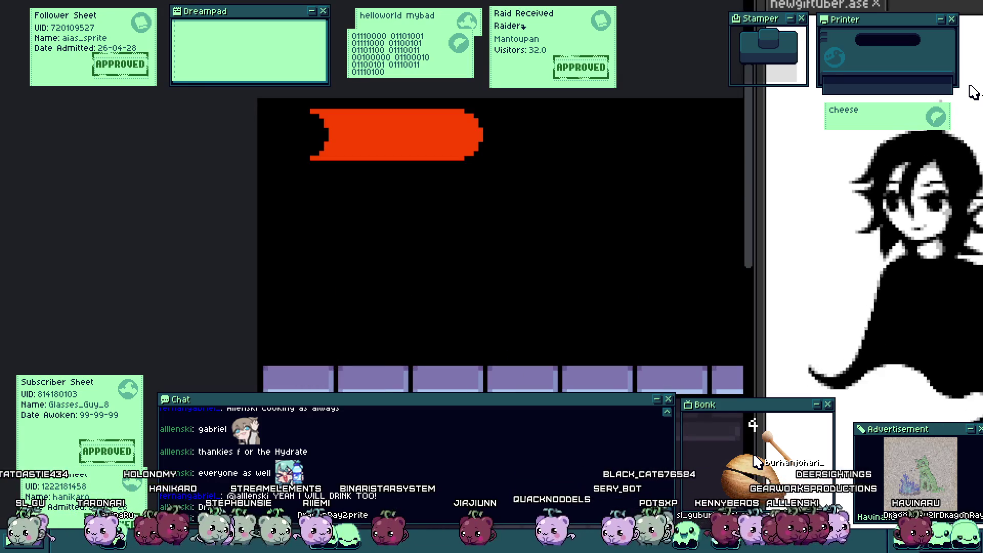
{"action": "scroll", "coordinate": [329, 213], "scroll_direction": "up", "scroll_amount": 2}
{"action": "key", "text": "plus"}
{"action": "key", "text": "plus"}
{"action": "key", "text": "plus"}
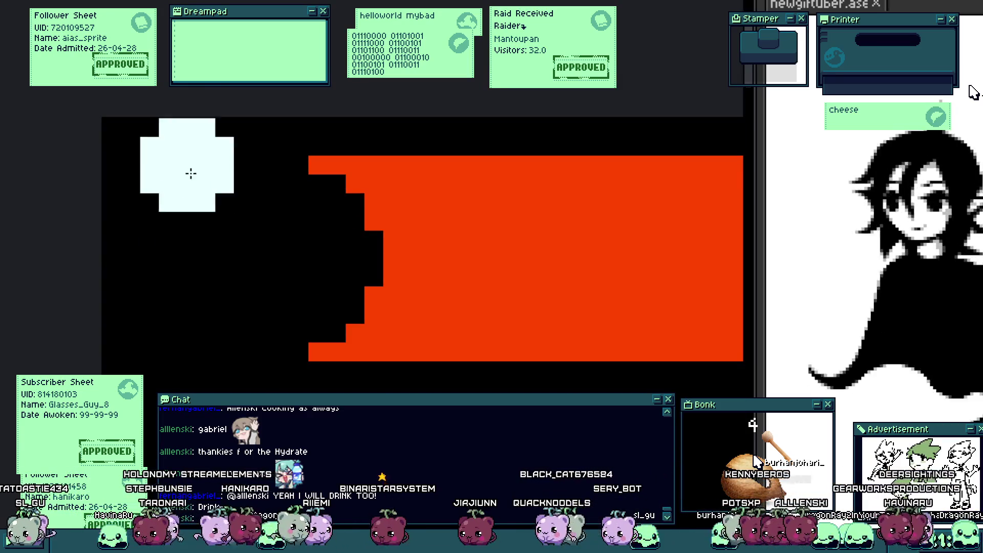
{"action": "left_click", "coordinate": [190, 192]}
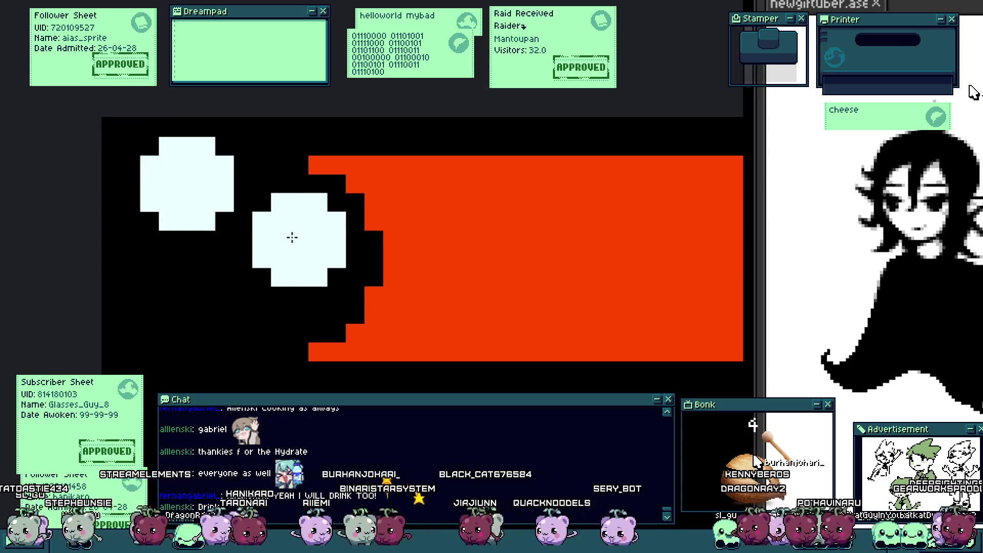
{"action": "left_click", "coordinate": [292, 237]}
{"action": "key", "text": "minus"}
{"action": "key", "text": "minus"}
{"action": "key", "text": "minus"}
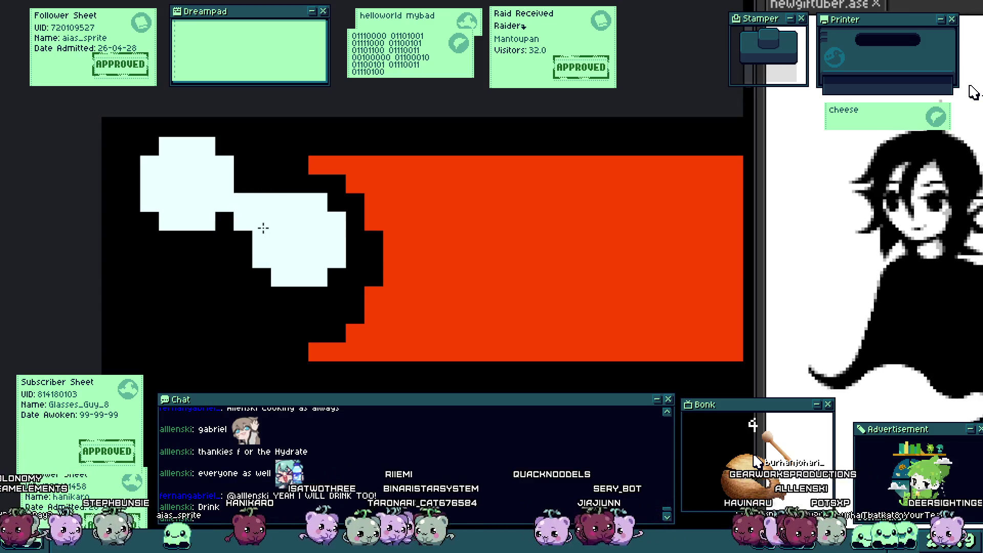
{"action": "key", "text": "ctrl+z"}
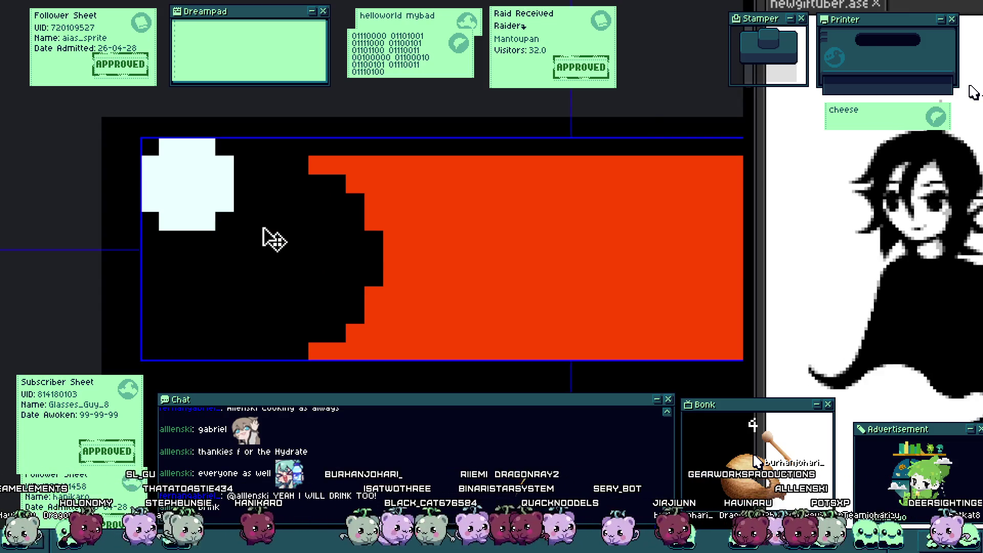
{"action": "key", "text": "ctrl+z"}
{"action": "key", "text": "plus"}
{"action": "key", "text": "plus"}
{"action": "key", "text": "plus"}
Step: Shape the white icon with strokes toward the red bar, undoing ones that cover its edge
{"action": "left_click_drag", "start_coordinate": [168, 239], "coordinate": [237, 204]}
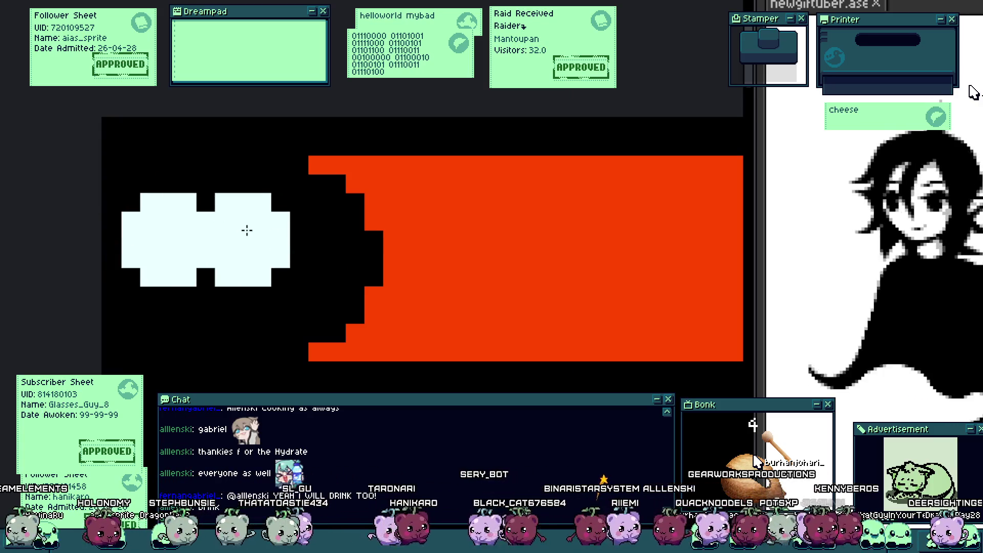
{"action": "left_click_drag", "start_coordinate": [237, 221], "coordinate": [301, 320]}
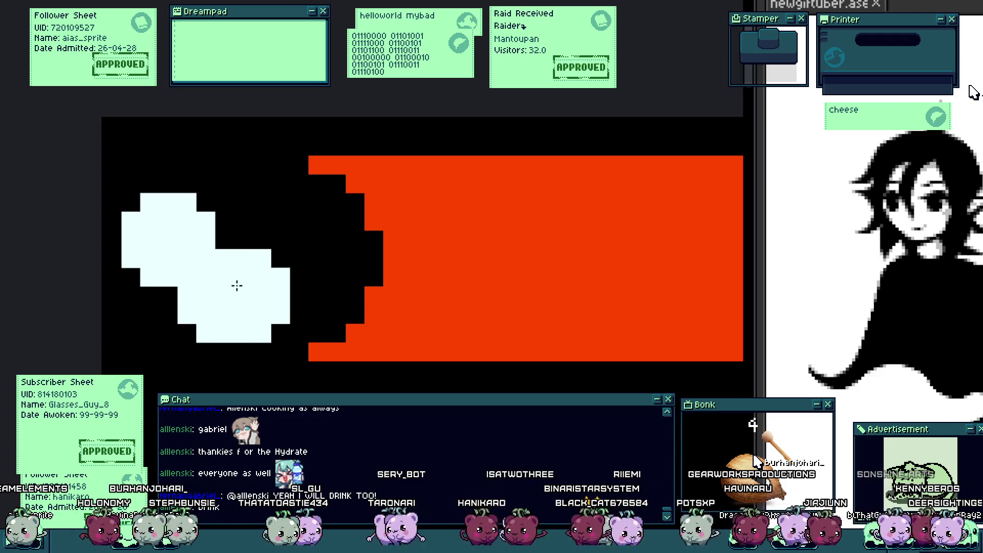
{"action": "key", "text": "ctrl+z"}
{"action": "key", "text": "ctrl+z"}
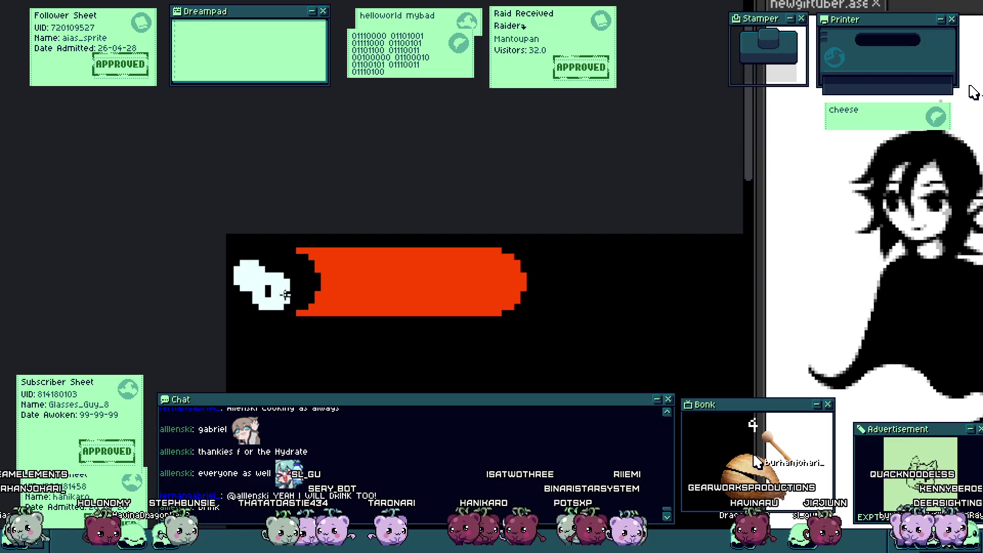
{"action": "left_click", "coordinate": [311, 276]}
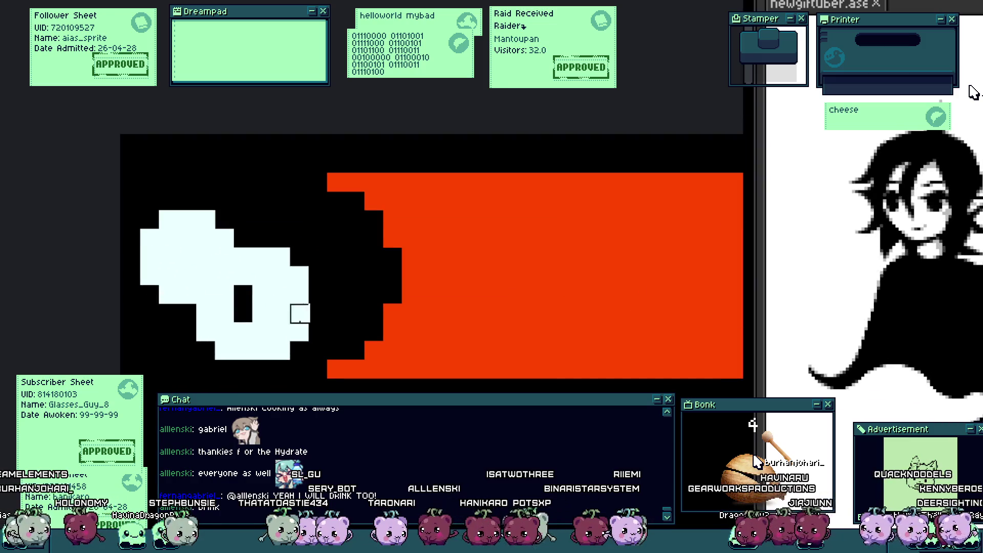
{"action": "key", "text": "ctrl+a"}
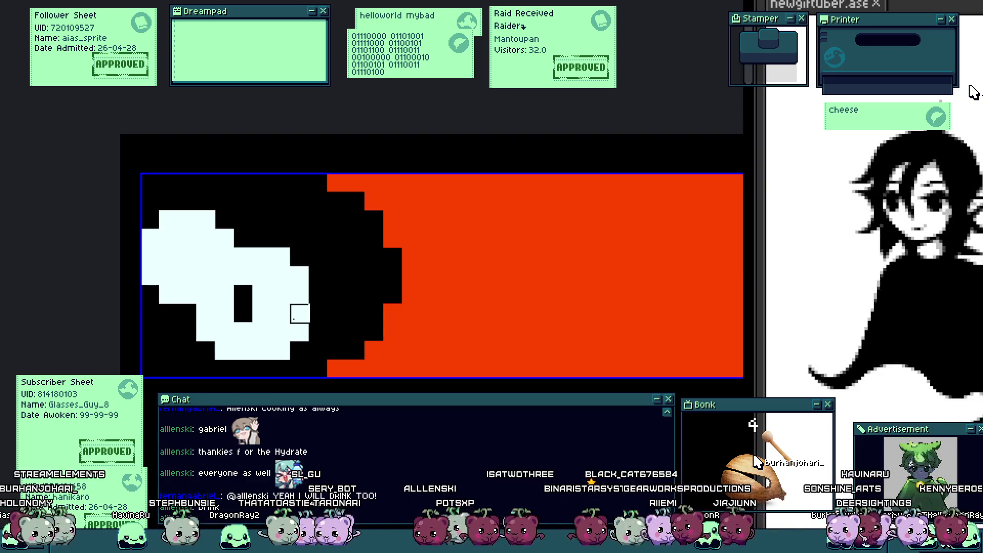
{"action": "key", "text": "ctrl+d"}
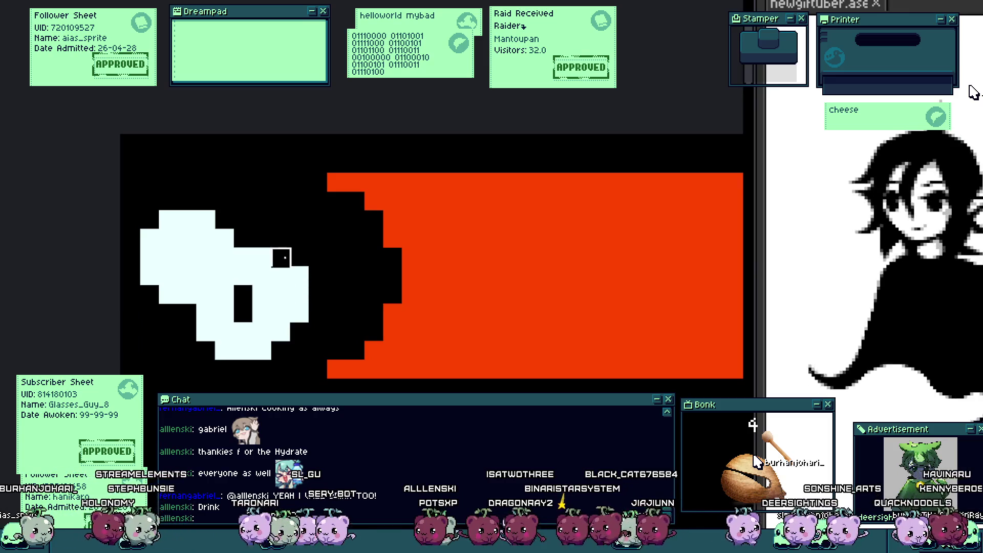
{"action": "mouse_move", "coordinate": [318, 275]}
{"action": "left_mouse_down"}
{"action": "mouse_move", "coordinate": [318, 294]}
{"action": "mouse_move", "coordinate": [262, 238]}
{"action": "left_mouse_up"}
{"action": "key", "text": "ctrl+z"}
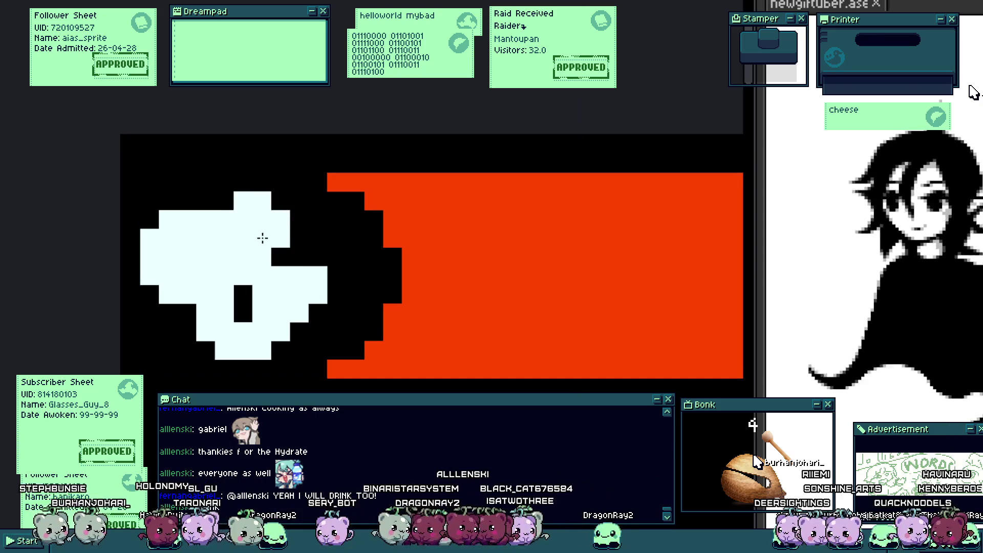
{"action": "key", "text": "ctrl+z"}
{"action": "scroll", "coordinate": [263, 247], "scroll_direction": "down", "scroll_amount": 5}
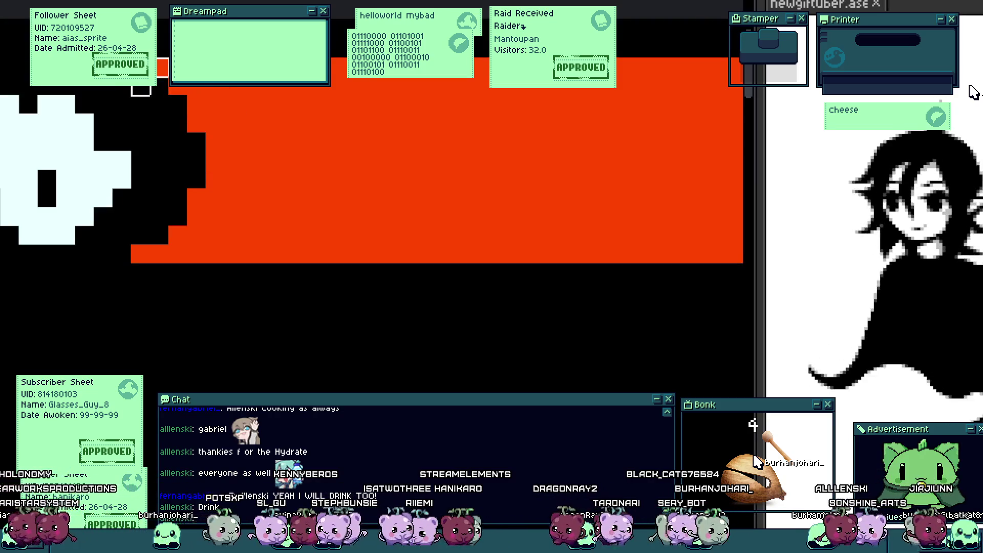
Step: Paint red over the black gap beside the bar, undoing part of the fill
{"action": "mouse_move", "coordinate": [158, 67]}
{"action": "left_mouse_down"}
{"action": "mouse_move", "coordinate": [159, 105]}
{"action": "mouse_move", "coordinate": [198, 122]}
{"action": "mouse_move", "coordinate": [220, 156]}
{"action": "mouse_move", "coordinate": [196, 129]}
{"action": "mouse_move", "coordinate": [222, 185]}
{"action": "left_mouse_up"}
{"action": "key", "text": "ctrl+z"}
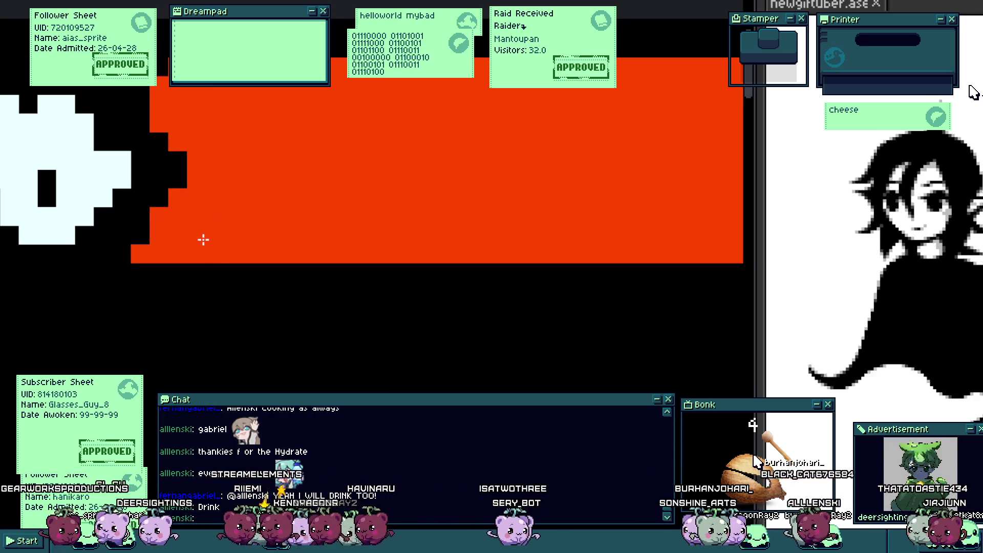
{"action": "scroll", "coordinate": [144, 254], "scroll_direction": "down", "scroll_amount": 1}
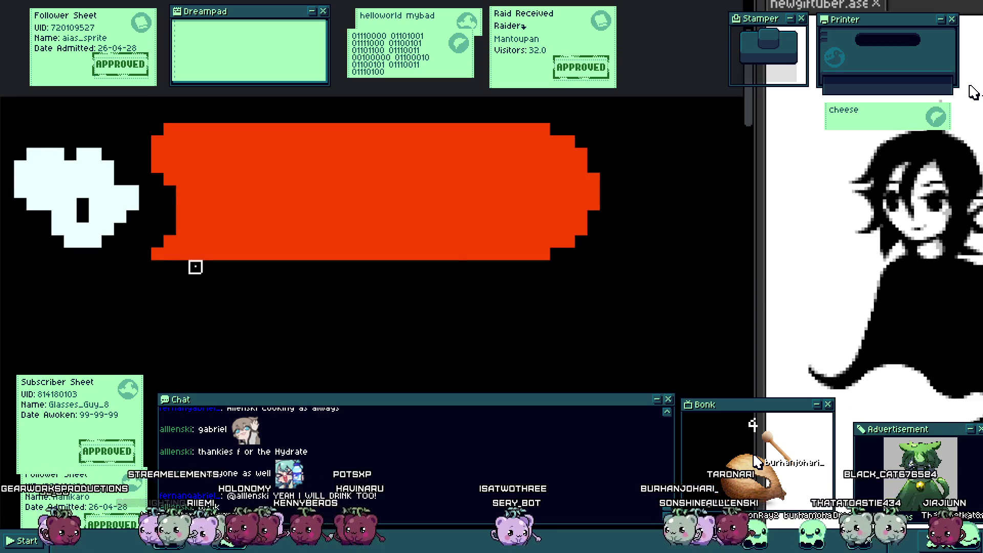
{"action": "scroll", "coordinate": [200, 272], "scroll_direction": "down", "scroll_amount": 4}
{"action": "scroll", "coordinate": [277, 240], "scroll_direction": "up", "scroll_amount": 2}
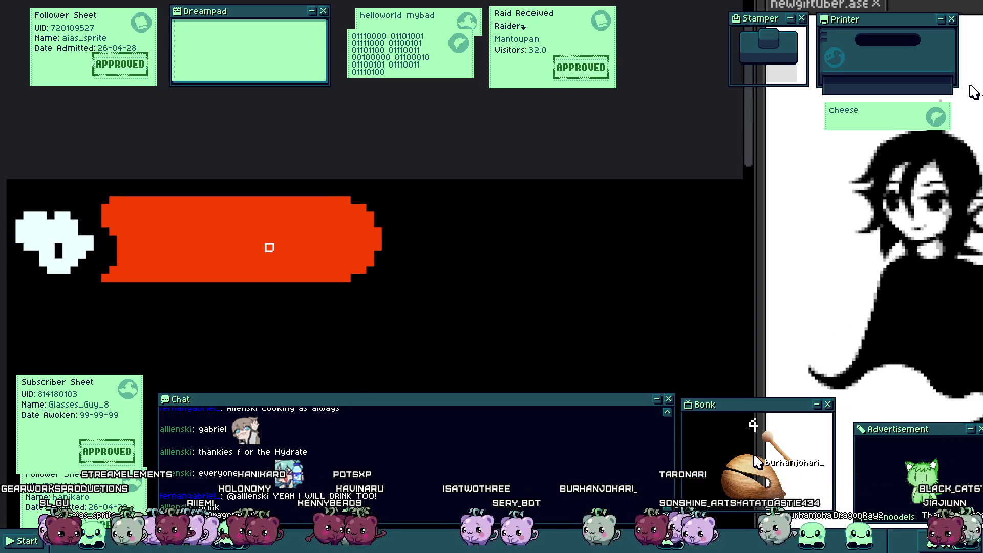
{"action": "scroll", "coordinate": [277, 239], "scroll_direction": "up", "scroll_amount": 1}
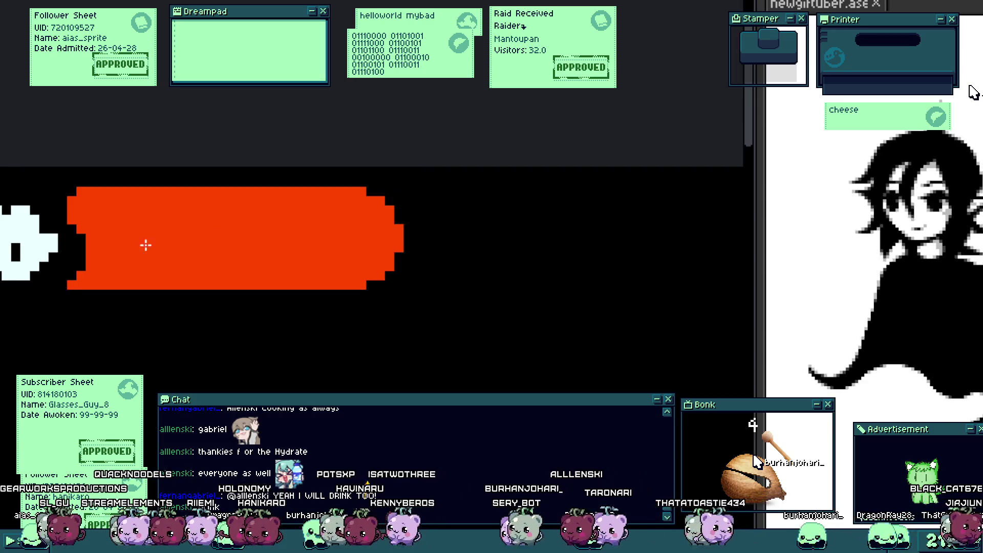
{"action": "scroll", "coordinate": [72, 286], "scroll_direction": "down", "scroll_amount": 2}
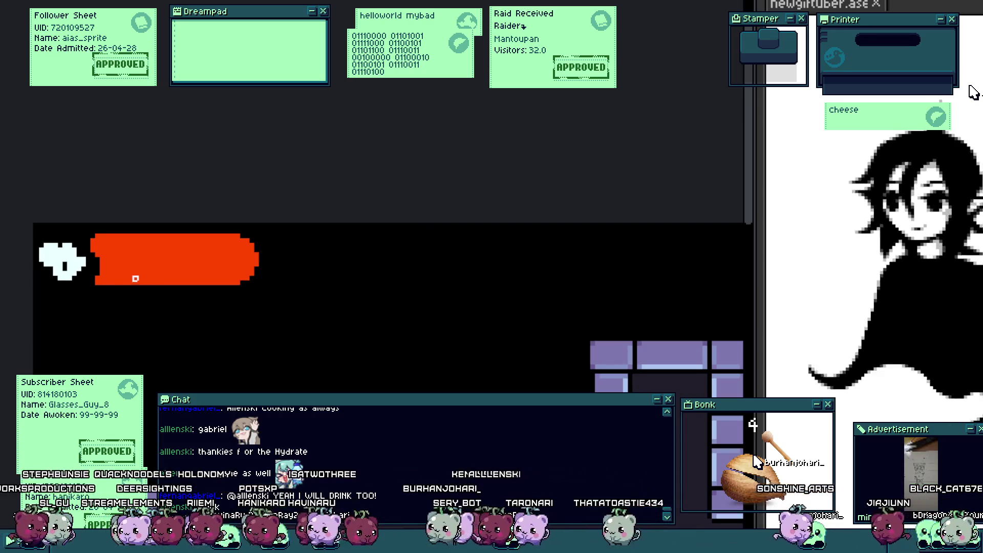
{"action": "scroll", "coordinate": [103, 281], "scroll_direction": "up", "scroll_amount": 1}
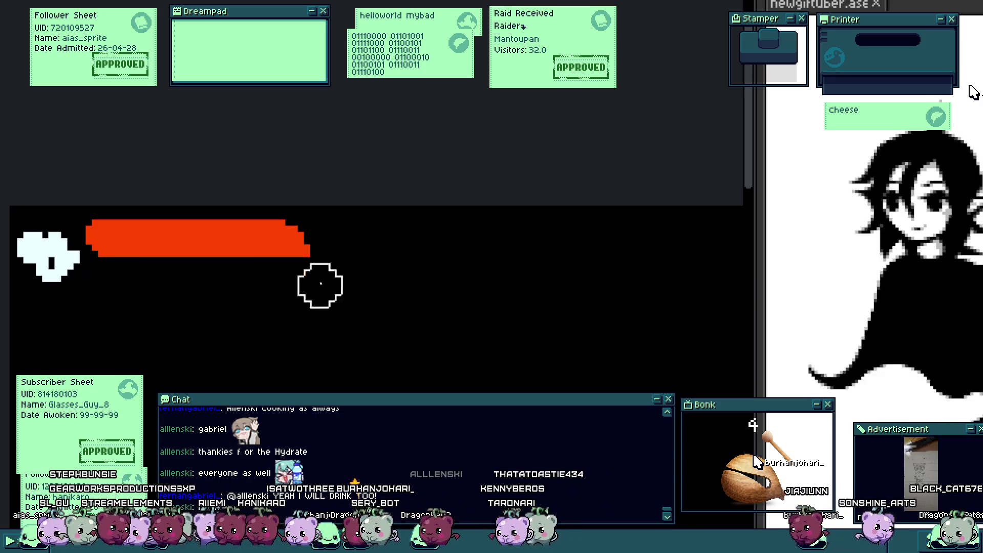
{"action": "scroll", "coordinate": [405, 297], "scroll_direction": "up", "scroll_amount": 1}
{"action": "scroll", "coordinate": [348, 264], "scroll_direction": "up", "scroll_amount": 1}
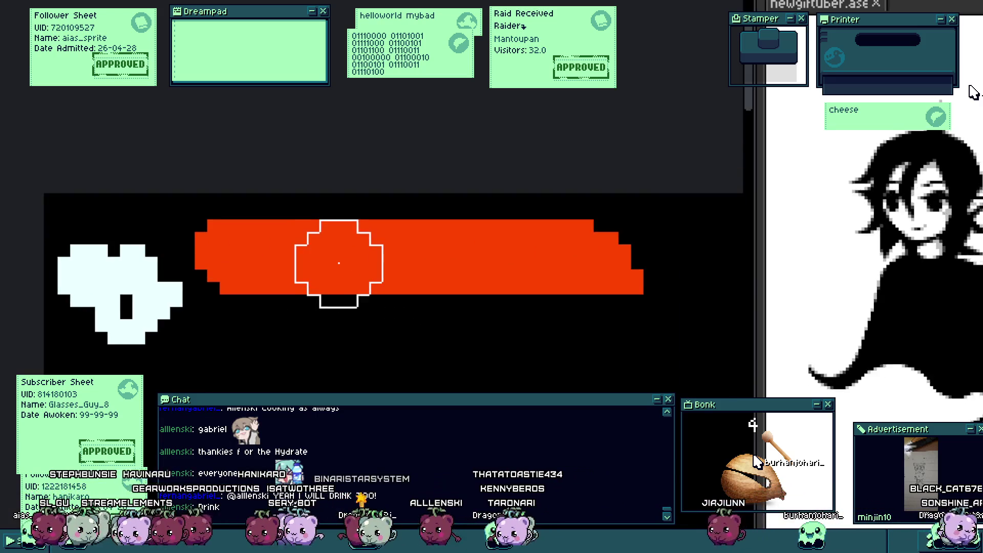
{"action": "scroll", "coordinate": [203, 242], "scroll_direction": "up", "scroll_amount": 1}
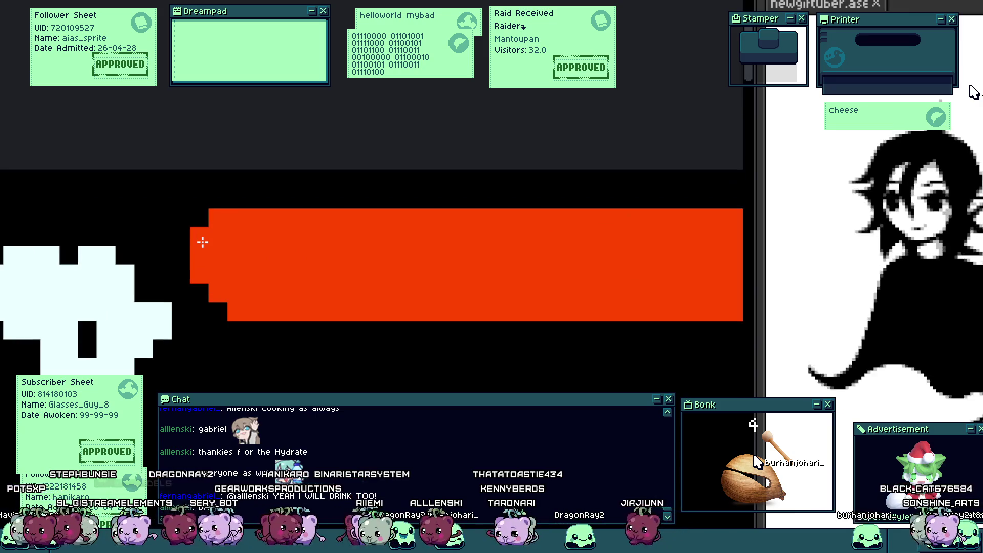
Step: Fill the black notch at the bar's left end red and move the game preview lower
{"action": "left_click", "coordinate": [182, 230]}
{"action": "scroll", "coordinate": [189, 231], "scroll_direction": "down", "scroll_amount": 1}
{"action": "scroll", "coordinate": [226, 251], "scroll_direction": "down", "scroll_amount": 1}
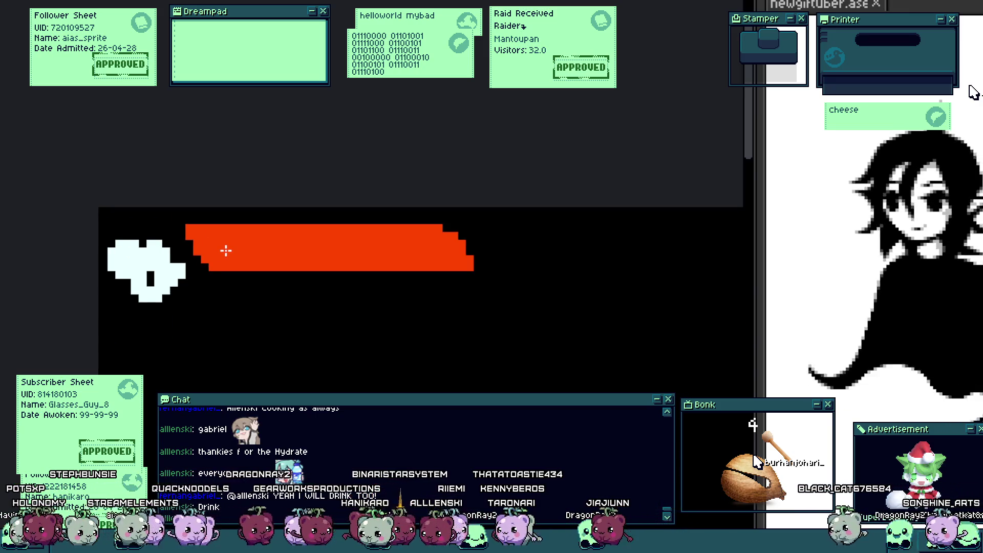
{"action": "scroll", "coordinate": [225, 251], "scroll_direction": "up", "scroll_amount": 1}
{"action": "scroll", "coordinate": [225, 252], "scroll_direction": "up", "scroll_amount": 2}
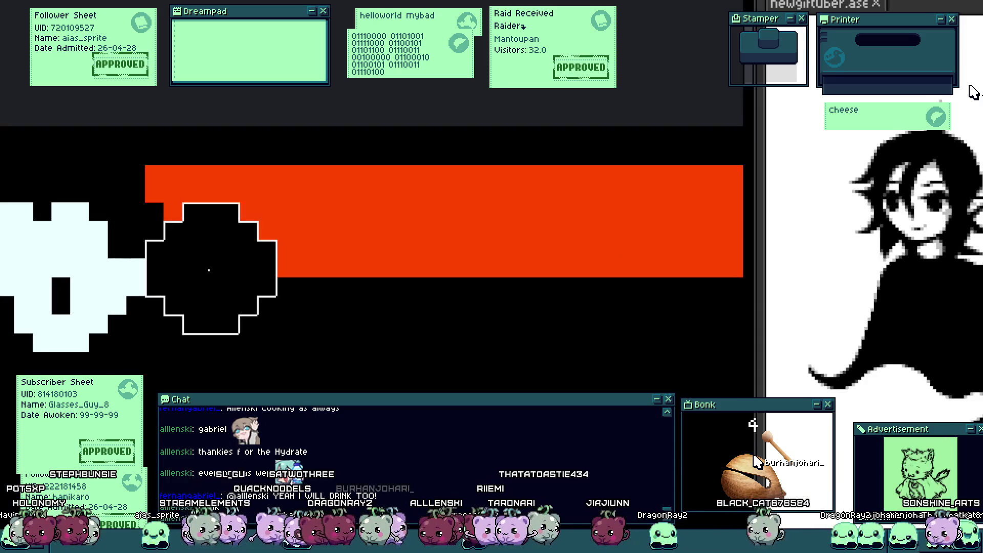
{"action": "scroll", "coordinate": [223, 300], "scroll_direction": "down", "scroll_amount": 3}
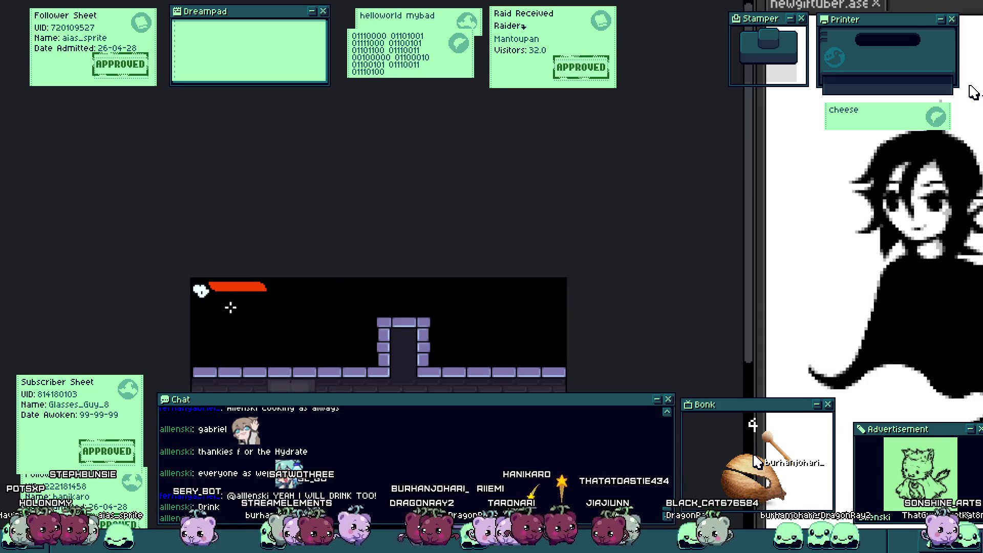
{"action": "scroll", "coordinate": [193, 286], "scroll_direction": "up", "scroll_amount": 1}
{"action": "scroll", "coordinate": [202, 299], "scroll_direction": "up", "scroll_amount": 2}
{"action": "key", "text": "v"}
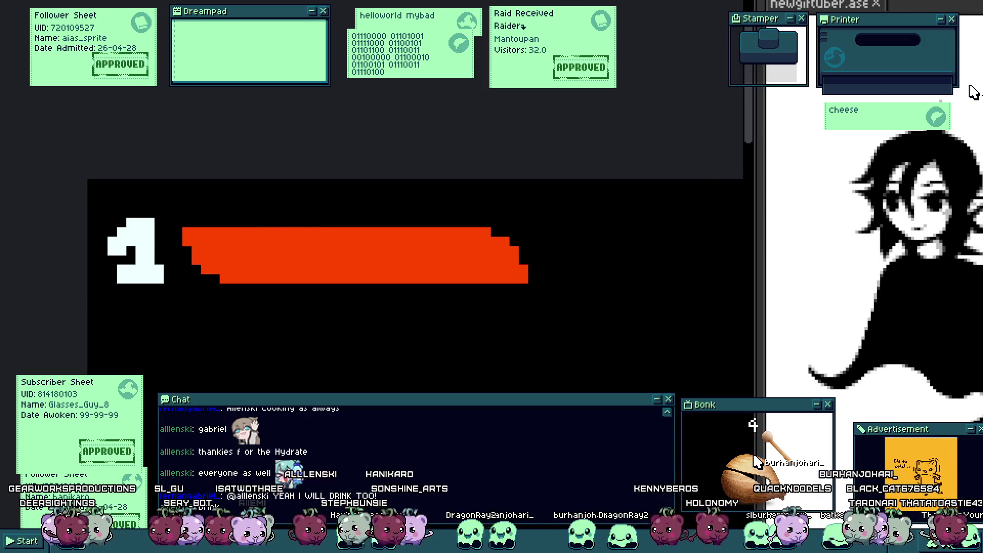
{"action": "mouse_move", "coordinate": [518, 324]}
{"action": "left_mouse_down"}
{"action": "mouse_move", "coordinate": [513, 363]}
{"action": "mouse_move", "coordinate": [502, 357]}
{"action": "left_mouse_up"}
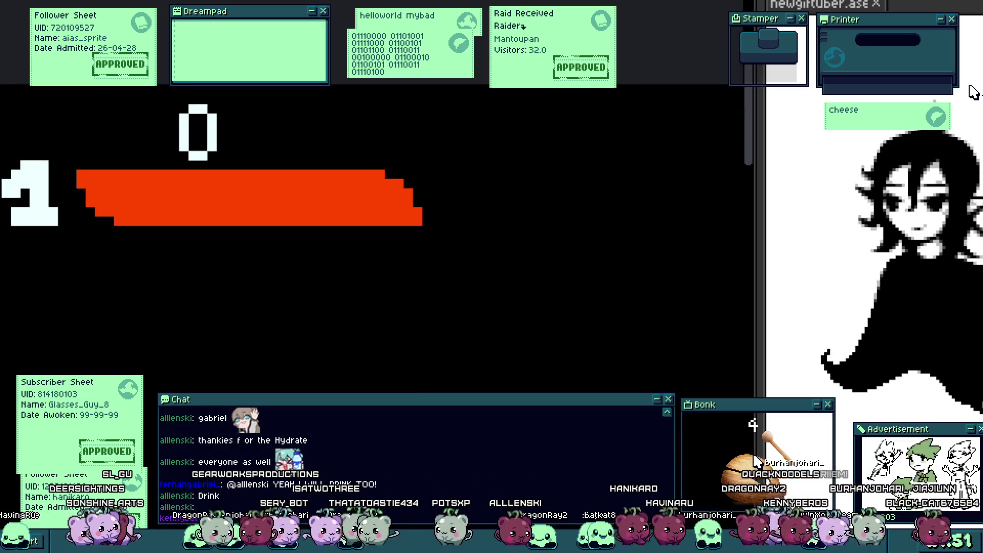
Step: Paint a dark-red diagonal stripe across the bar and add dark-red steps at its right end
{"action": "scroll", "coordinate": [136, 213], "scroll_direction": "up", "scroll_amount": 3}
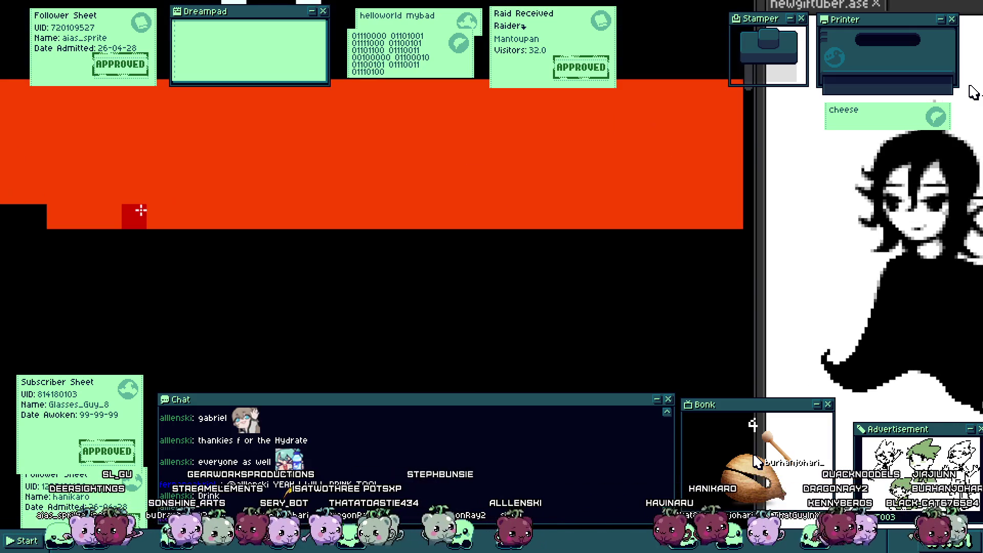
{"action": "scroll", "coordinate": [86, 250], "scroll_direction": "up", "scroll_amount": 2}
{"action": "scroll", "coordinate": [134, 187], "scroll_direction": "down", "scroll_amount": 1}
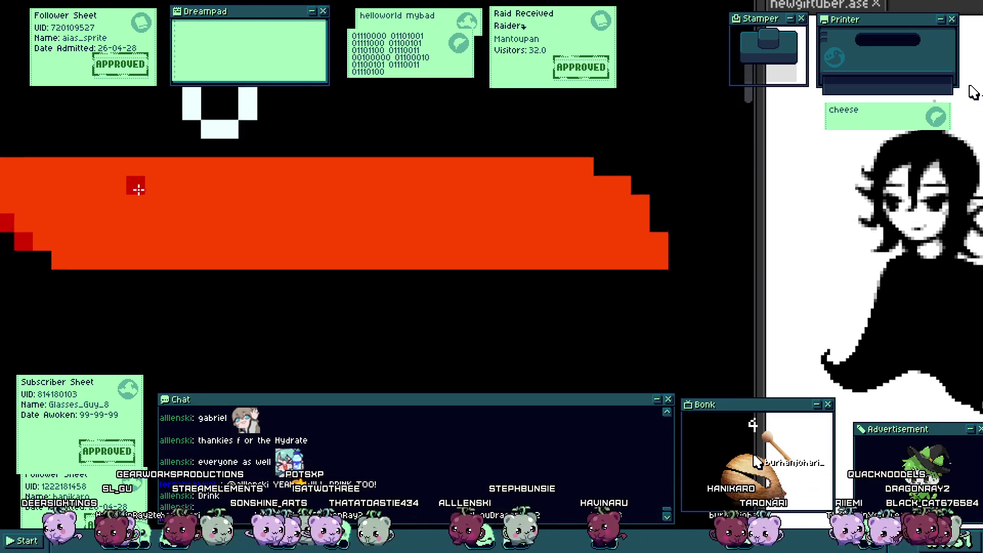
{"action": "left_click_drag", "start_coordinate": [140, 172], "coordinate": [227, 272]}
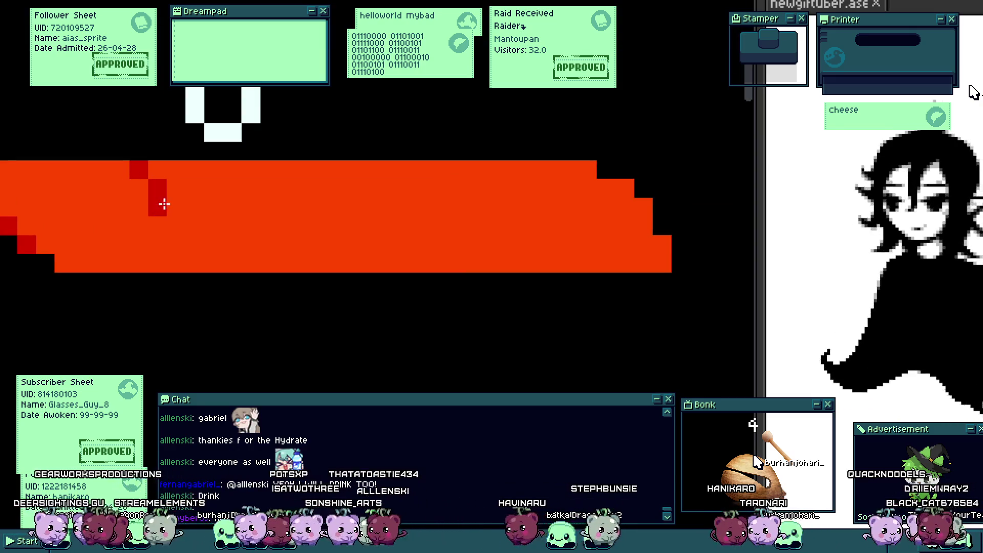
{"action": "scroll", "coordinate": [636, 193], "scroll_direction": "up", "scroll_amount": 1}
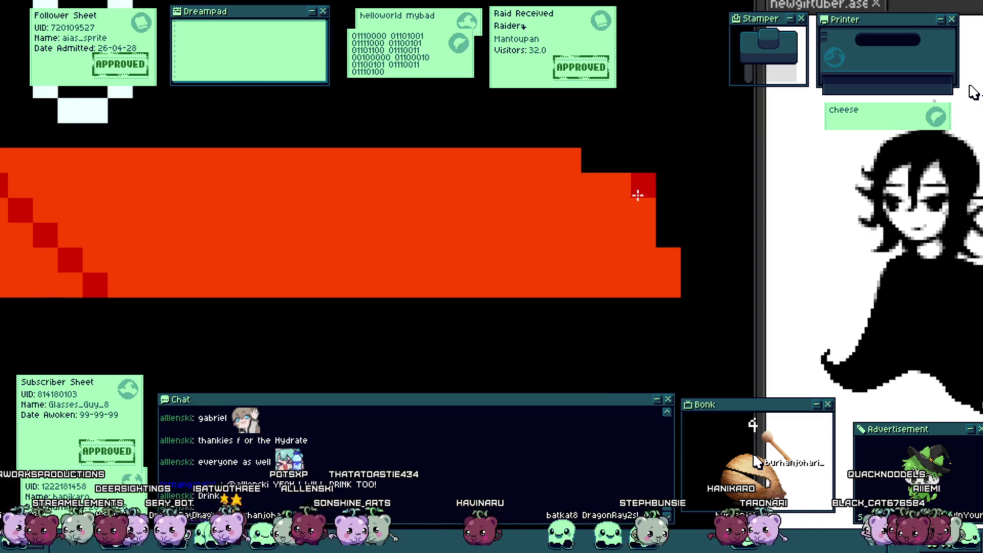
{"action": "left_click_drag", "start_coordinate": [636, 192], "coordinate": [643, 204]}
{"action": "scroll", "coordinate": [292, 249], "scroll_direction": "down", "scroll_amount": 5}
{"action": "scroll", "coordinate": [292, 249], "scroll_direction": "down", "scroll_amount": 1}
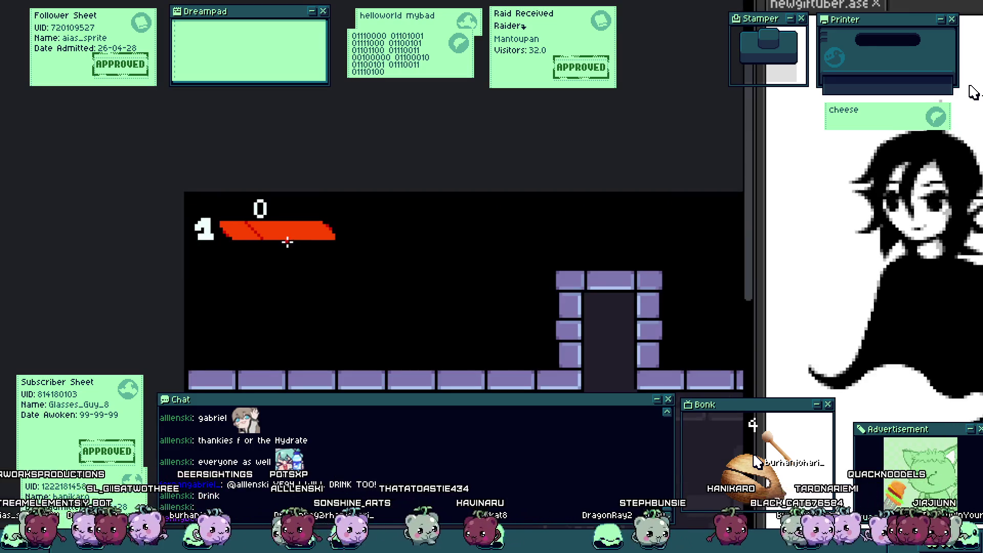
{"action": "scroll", "coordinate": [288, 239], "scroll_direction": "up", "scroll_amount": 5}
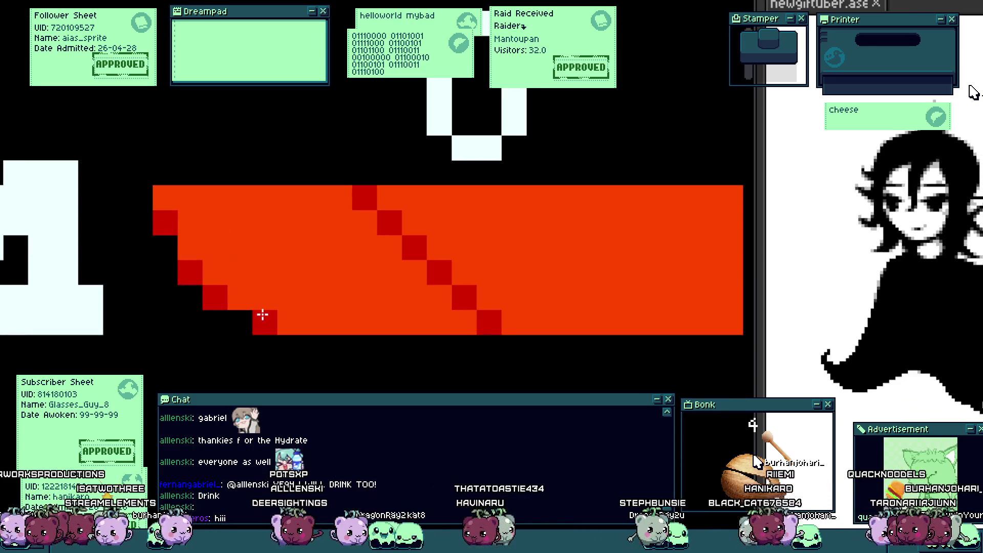
{"action": "scroll", "coordinate": [262, 315], "scroll_direction": "down", "scroll_amount": 3}
{"action": "scroll", "coordinate": [527, 235], "scroll_direction": "up", "scroll_amount": 3}
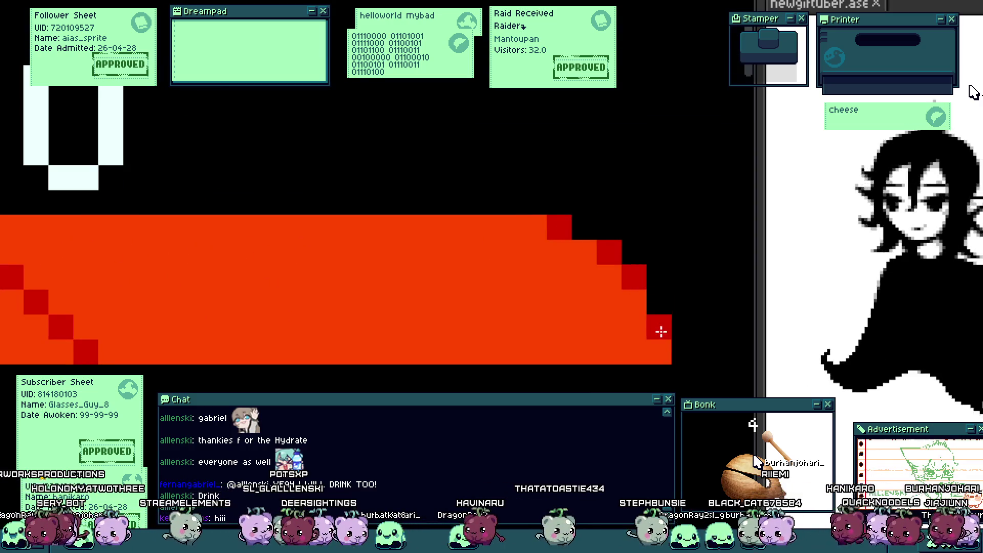
{"action": "scroll", "coordinate": [164, 263], "scroll_direction": "down", "scroll_amount": 3}
{"action": "scroll", "coordinate": [237, 255], "scroll_direction": "up", "scroll_amount": 3}
Step: Paint a second dark-red diagonal stripe on the bar
{"action": "left_click_drag", "start_coordinate": [261, 235], "coordinate": [369, 361]}
{"action": "scroll", "coordinate": [305, 306], "scroll_direction": "down", "scroll_amount": 3}
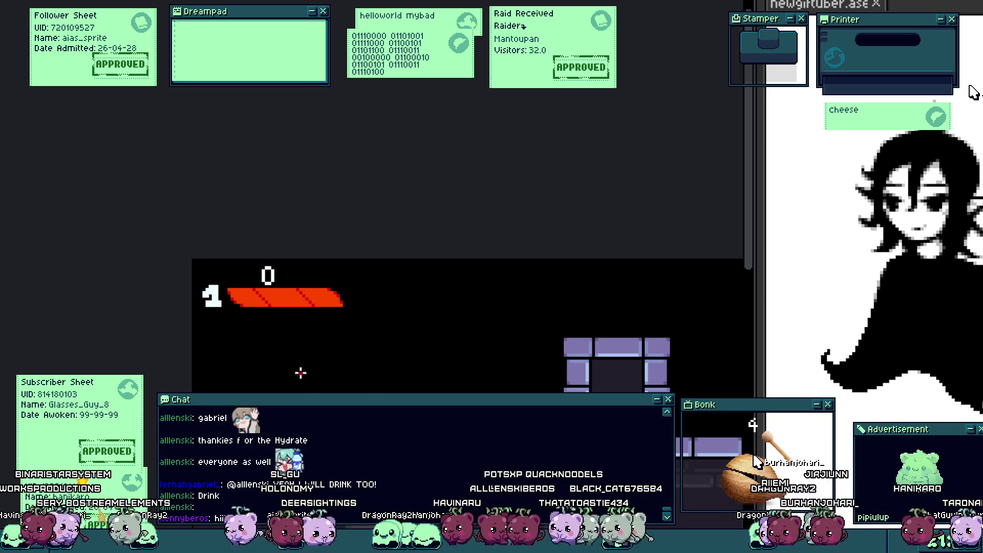
{"action": "scroll", "coordinate": [301, 371], "scroll_direction": "up", "scroll_amount": 2}
{"action": "scroll", "coordinate": [228, 244], "scroll_direction": "up", "scroll_amount": 2}
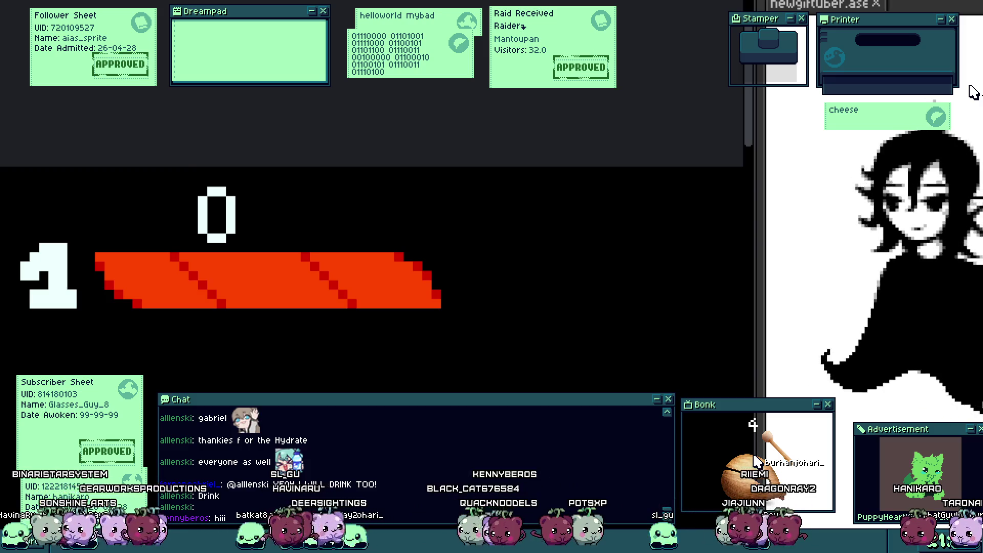
{"action": "scroll", "coordinate": [197, 248], "scroll_direction": "up", "scroll_amount": 2}
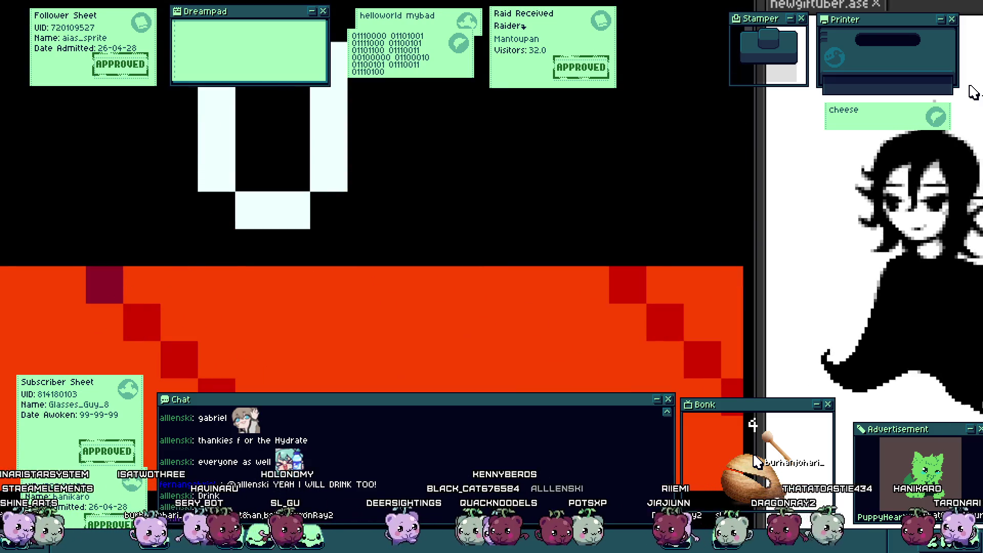
{"action": "scroll", "coordinate": [398, 366], "scroll_direction": "down", "scroll_amount": 1}
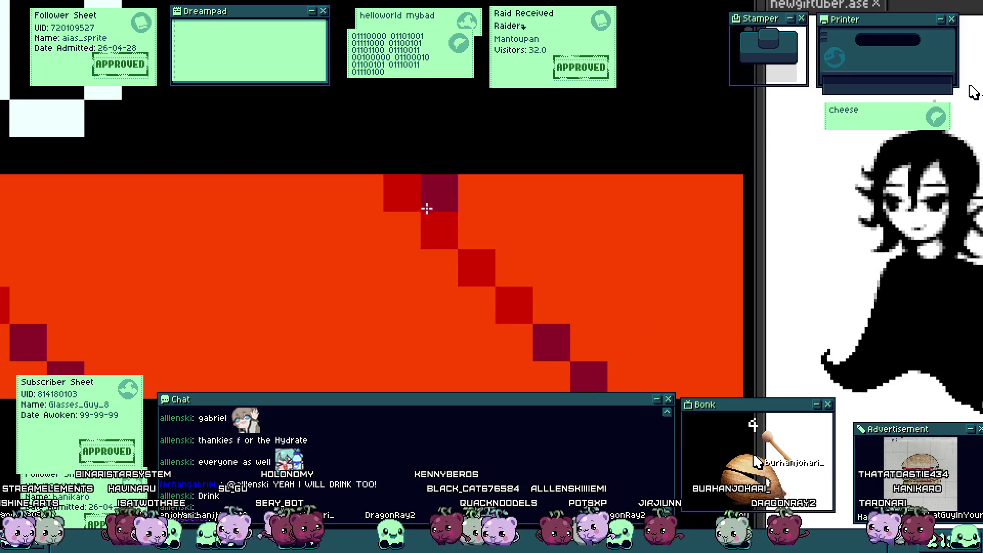
{"action": "scroll", "coordinate": [397, 267], "scroll_direction": "down", "scroll_amount": 1}
{"action": "scroll", "coordinate": [164, 294], "scroll_direction": "up", "scroll_amount": 1}
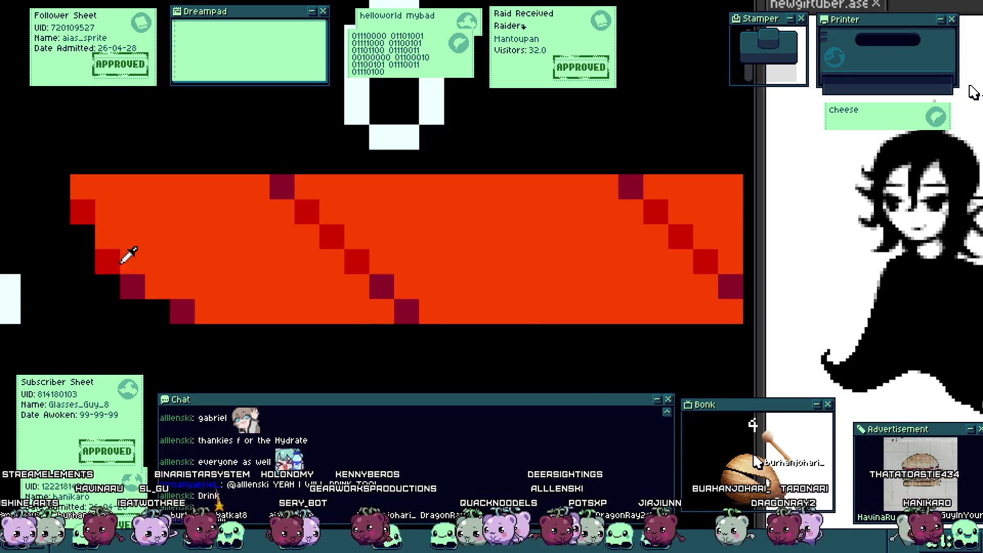
Step: Shade the bar's bottom two rows dark red along its full length
{"action": "left_click_drag", "start_coordinate": [147, 280], "coordinate": [371, 285]}
{"action": "mouse_move", "coordinate": [195, 311]}
{"action": "left_mouse_down"}
{"action": "mouse_move", "coordinate": [417, 292]}
{"action": "mouse_move", "coordinate": [87, 291]}
{"action": "left_mouse_up"}
{"action": "mouse_move", "coordinate": [51, 319]}
{"action": "left_mouse_down"}
{"action": "mouse_move", "coordinate": [330, 318]}
{"action": "mouse_move", "coordinate": [423, 287]}
{"action": "mouse_move", "coordinate": [594, 295]}
{"action": "mouse_move", "coordinate": [399, 318]}
{"action": "left_mouse_up"}
{"action": "left_click", "coordinate": [564, 314]}
{"action": "scroll", "coordinate": [458, 320], "scroll_direction": "down", "scroll_amount": 3}
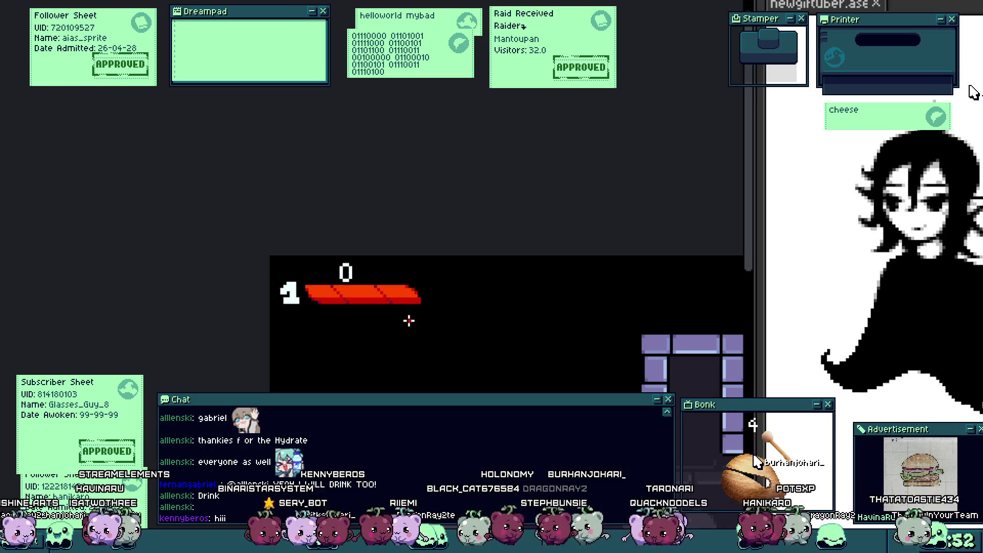
{"action": "scroll", "coordinate": [358, 307], "scroll_direction": "up", "scroll_amount": 2}
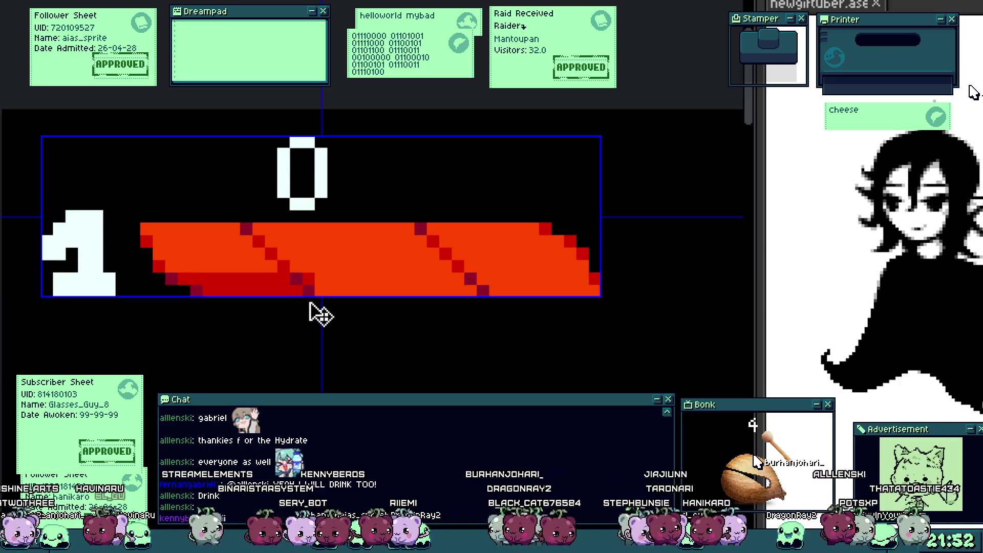
{"action": "scroll", "coordinate": [295, 288], "scroll_direction": "up", "scroll_amount": 2}
{"action": "scroll", "coordinate": [294, 285], "scroll_direction": "down", "scroll_amount": 1}
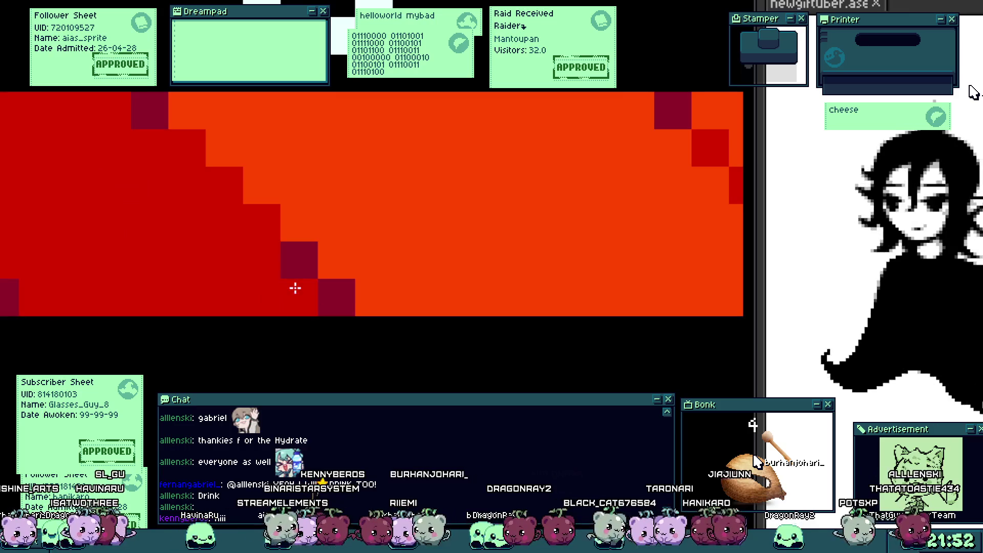
{"action": "mouse_move", "coordinate": [62, 297]}
{"action": "left_mouse_down"}
{"action": "mouse_move", "coordinate": [470, 306]}
{"action": "mouse_move", "coordinate": [597, 296]}
{"action": "left_mouse_up"}
Step: Recolour two stripe pixels dark red
{"action": "scroll", "coordinate": [309, 300], "scroll_direction": "down", "scroll_amount": 2}
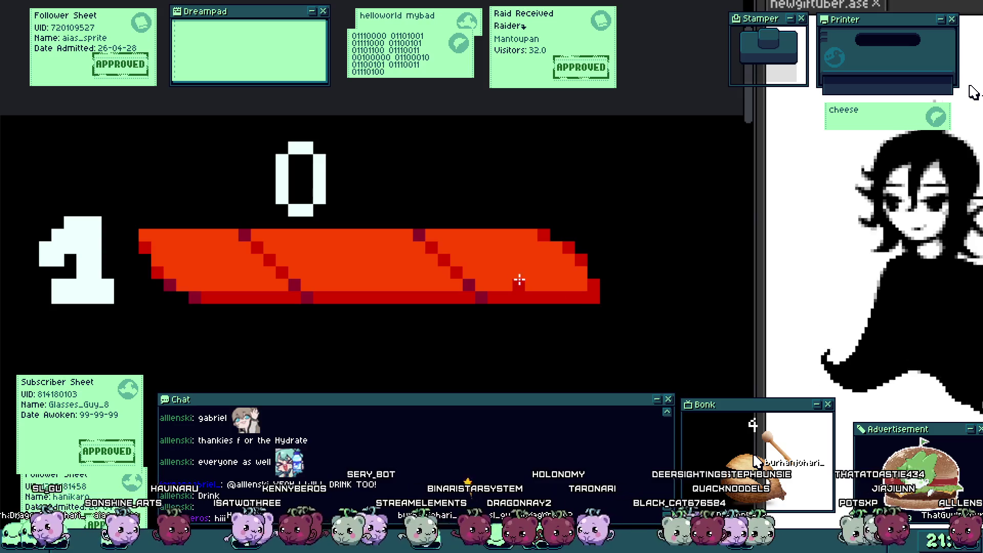
{"action": "scroll", "coordinate": [471, 296], "scroll_direction": "down", "scroll_amount": 3}
{"action": "scroll", "coordinate": [336, 285], "scroll_direction": "up", "scroll_amount": 1}
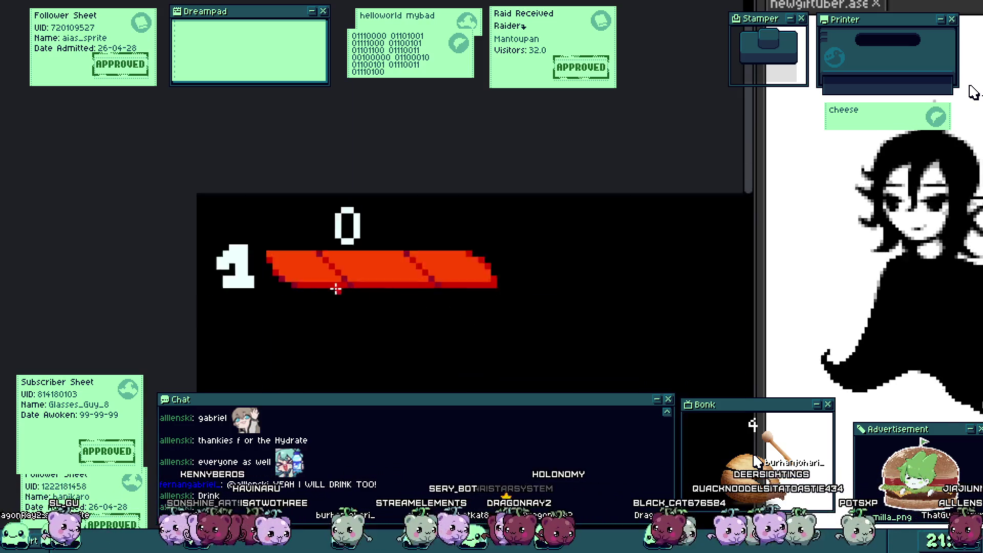
{"action": "scroll", "coordinate": [249, 274], "scroll_direction": "up", "scroll_amount": 1}
{"action": "scroll", "coordinate": [207, 271], "scroll_direction": "up", "scroll_amount": 1}
{"action": "left_click_drag", "start_coordinate": [207, 271], "coordinate": [180, 231]}
{"action": "scroll", "coordinate": [276, 274], "scroll_direction": "down", "scroll_amount": 3}
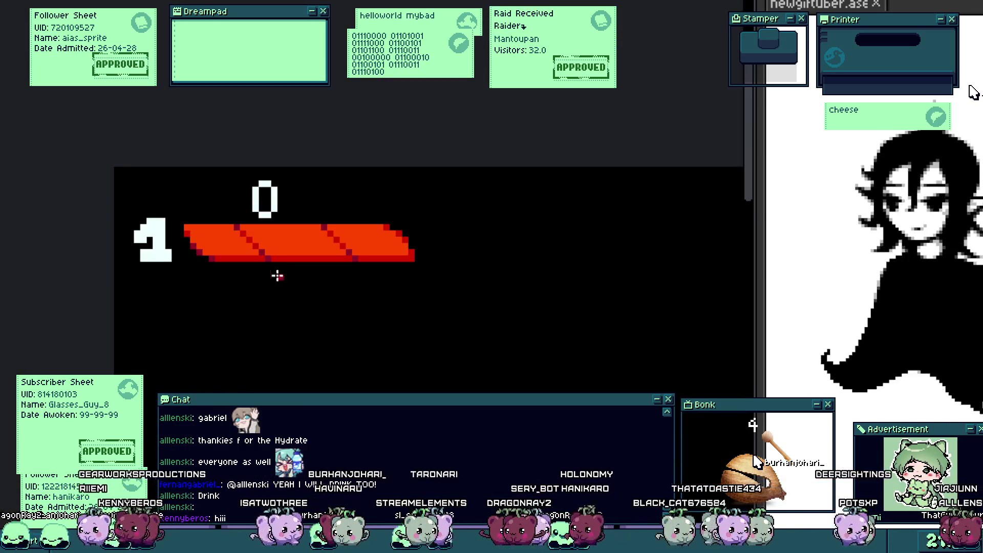
{"action": "scroll", "coordinate": [379, 228], "scroll_direction": "up", "scroll_amount": 2}
{"action": "scroll", "coordinate": [432, 292], "scroll_direction": "down", "scroll_amount": 3}
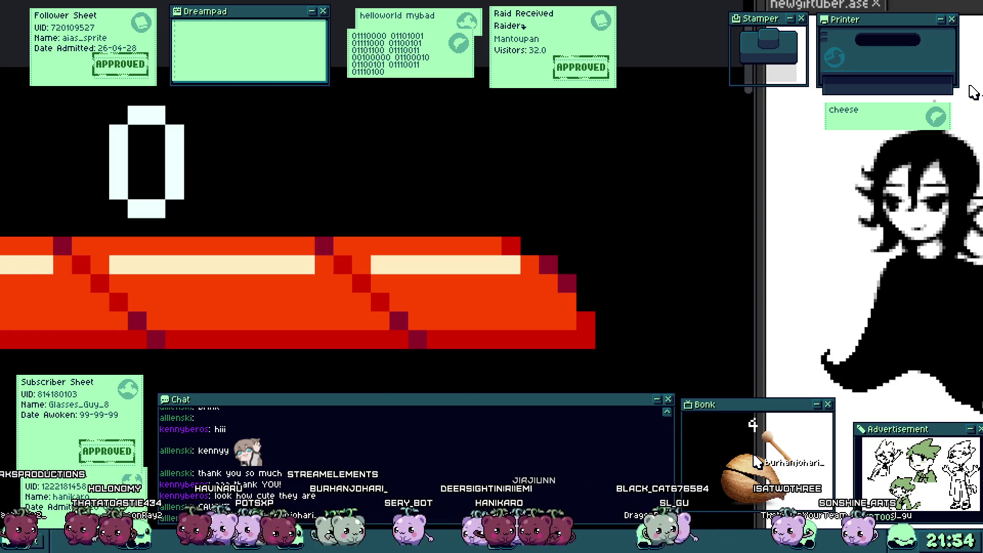
Step: Deselect the health bar, then select it again in the level
{"action": "scroll", "coordinate": [134, 337], "scroll_direction": "down", "scroll_amount": 5}
{"action": "left_click", "coordinate": [127, 319]}
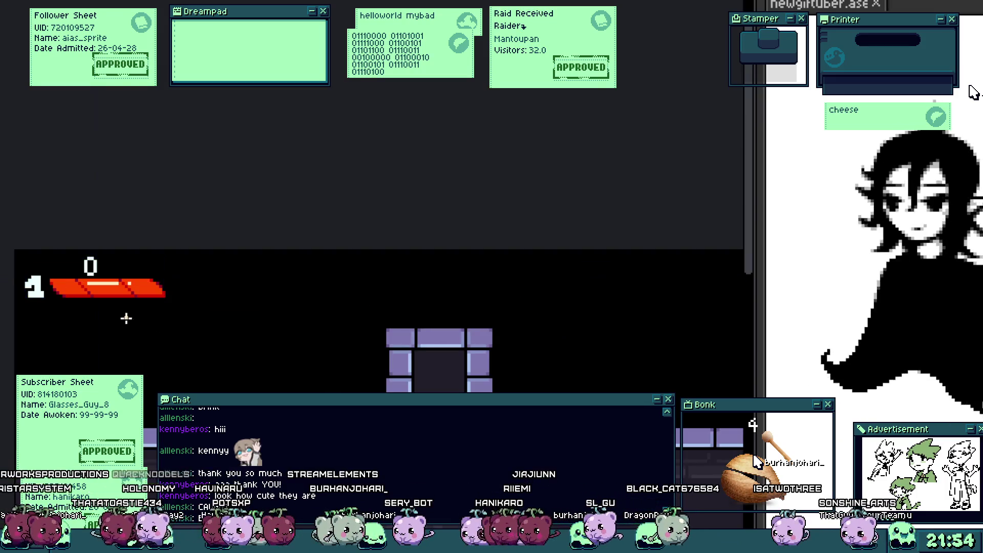
{"action": "scroll", "coordinate": [215, 230], "scroll_direction": "up", "scroll_amount": 5}
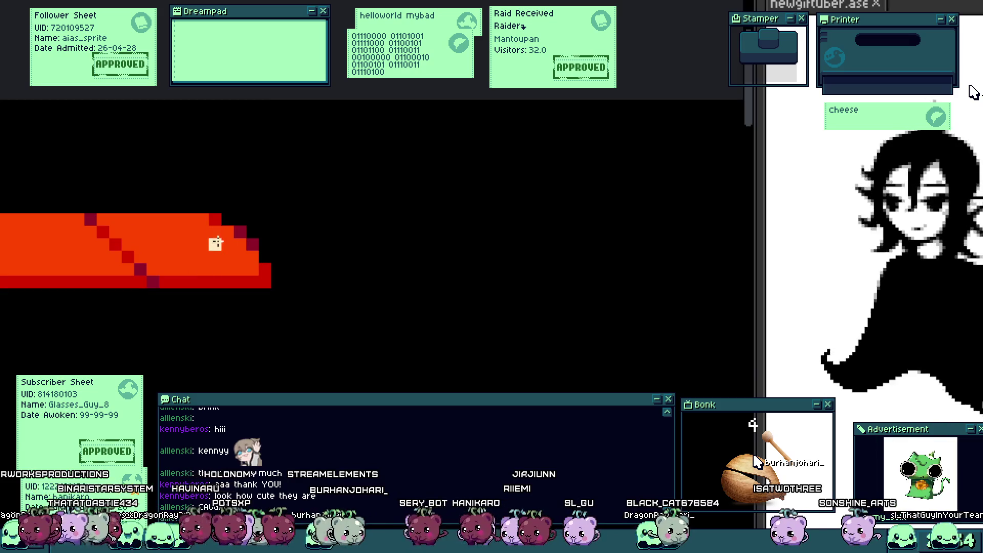
{"action": "scroll", "coordinate": [220, 232], "scroll_direction": "up", "scroll_amount": 1}
{"action": "scroll", "coordinate": [220, 232], "scroll_direction": "down", "scroll_amount": 5}
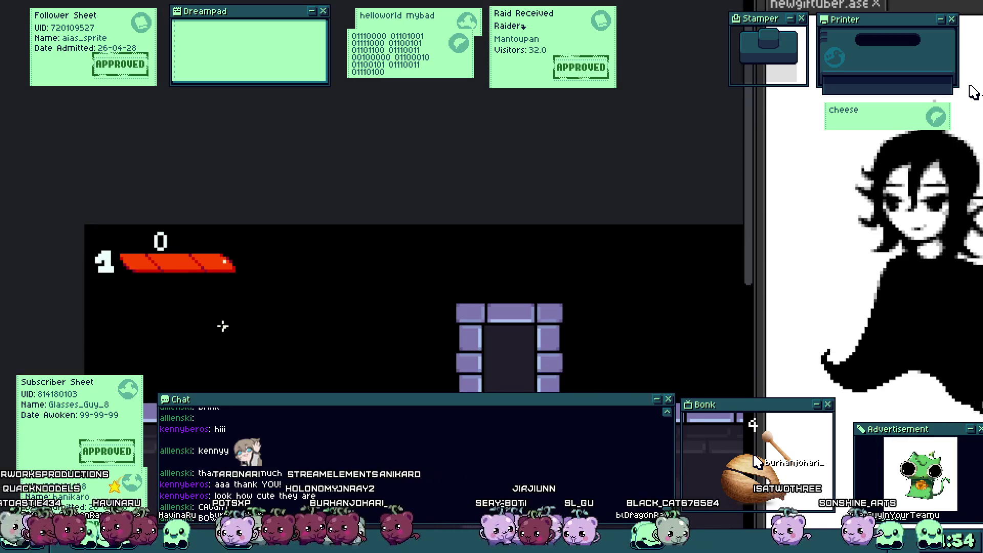
{"action": "scroll", "coordinate": [222, 326], "scroll_direction": "down", "scroll_amount": 2}
{"action": "left_click", "coordinate": [225, 336]}
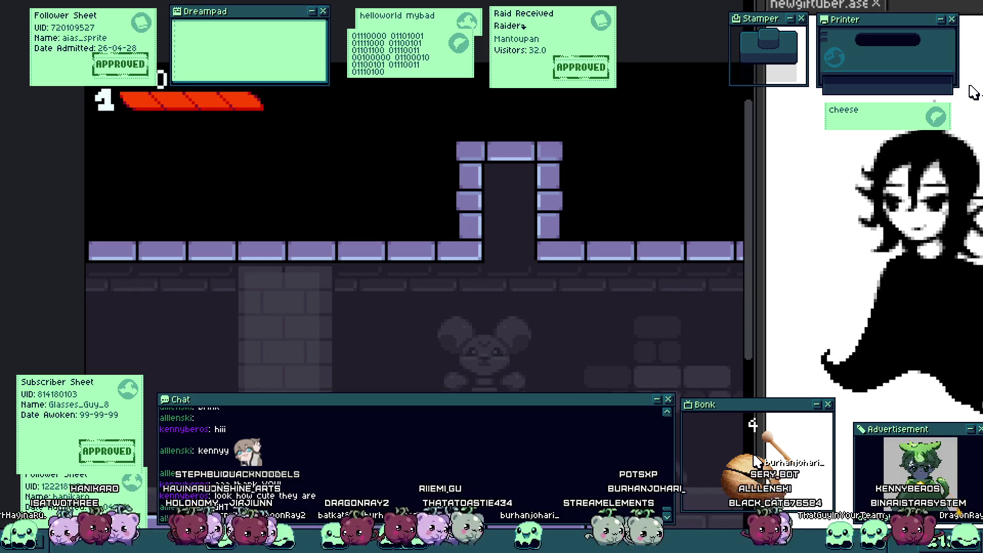
{"action": "scroll", "coordinate": [153, 265], "scroll_direction": "up", "scroll_amount": 2}
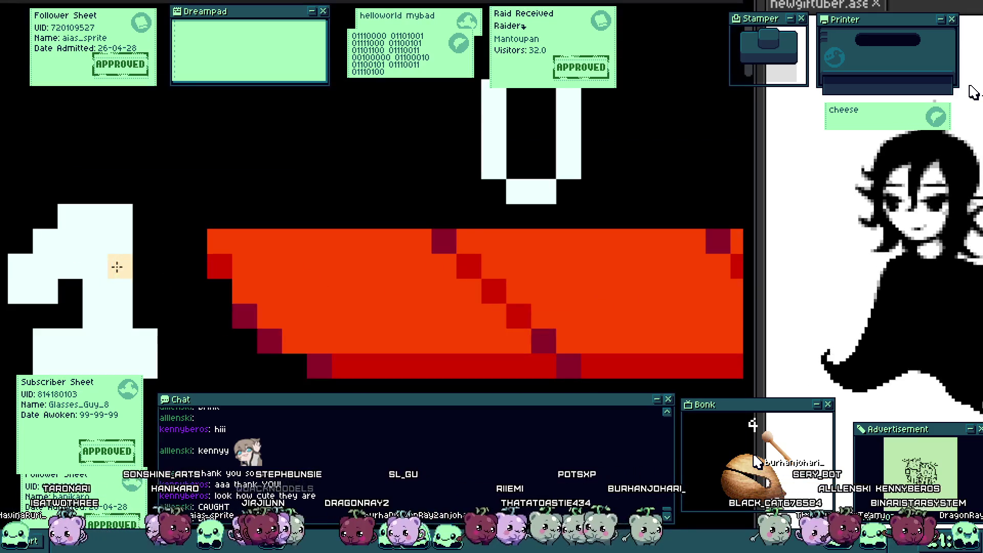
Step: Fill the gaps in the white 1 and carve black areas to shape a 4
{"action": "left_click_drag", "start_coordinate": [21, 215], "coordinate": [21, 242]}
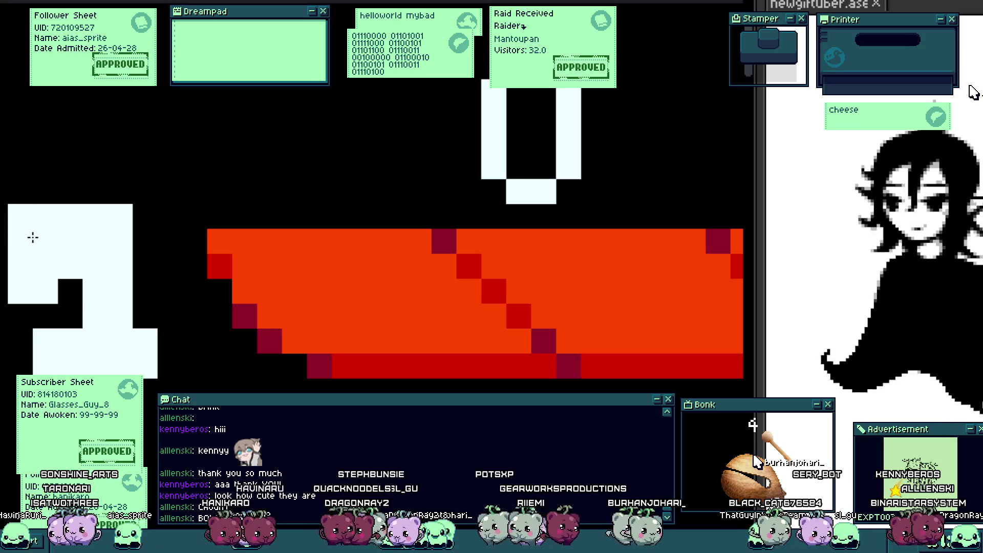
{"action": "left_click", "coordinate": [70, 291]}
{"action": "left_click_drag", "start_coordinate": [146, 267], "coordinate": [146, 292]}
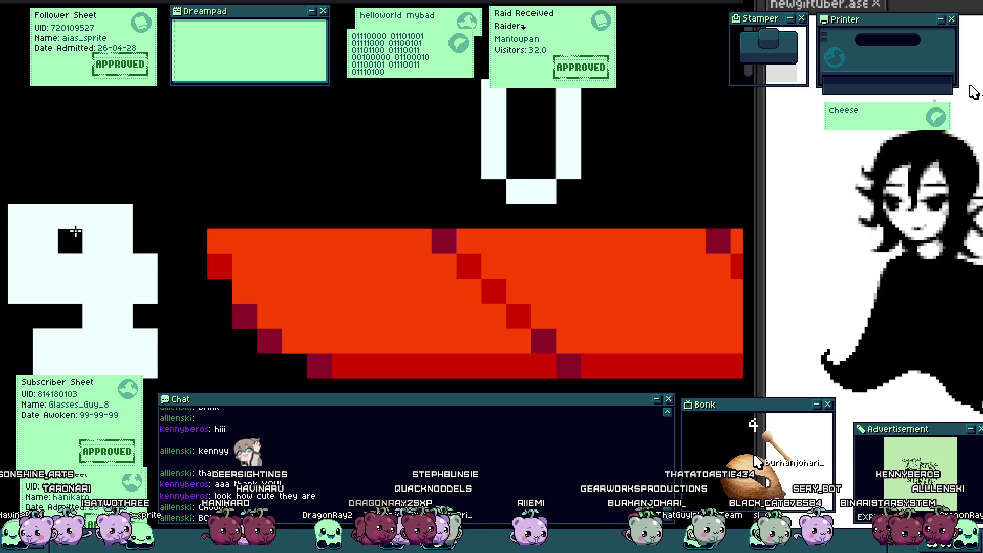
{"action": "left_click_drag", "start_coordinate": [70, 214], "coordinate": [71, 244]}
{"action": "mouse_move", "coordinate": [45, 340]}
{"action": "left_mouse_down"}
{"action": "mouse_move", "coordinate": [70, 367]}
{"action": "mouse_move", "coordinate": [147, 370]}
{"action": "left_mouse_up"}
Step: Join the 4's white shapes with a connecting row of white pixels
{"action": "scroll", "coordinate": [153, 380], "scroll_direction": "down", "scroll_amount": 3}
{"action": "scroll", "coordinate": [139, 330], "scroll_direction": "up", "scroll_amount": 3}
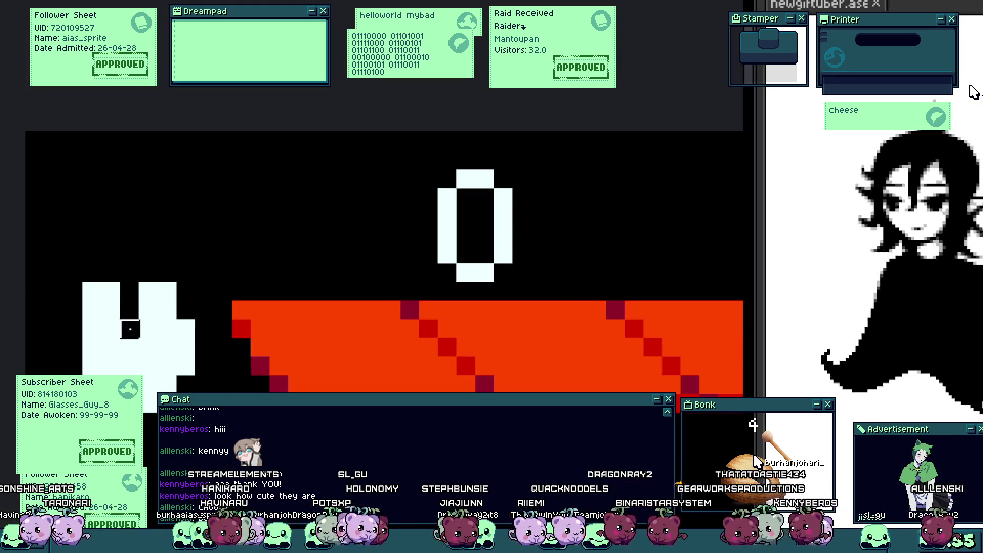
{"action": "scroll", "coordinate": [187, 329], "scroll_direction": "down", "scroll_amount": 5}
{"action": "scroll", "coordinate": [177, 307], "scroll_direction": "up", "scroll_amount": 1}
{"action": "scroll", "coordinate": [174, 292], "scroll_direction": "up", "scroll_amount": 1}
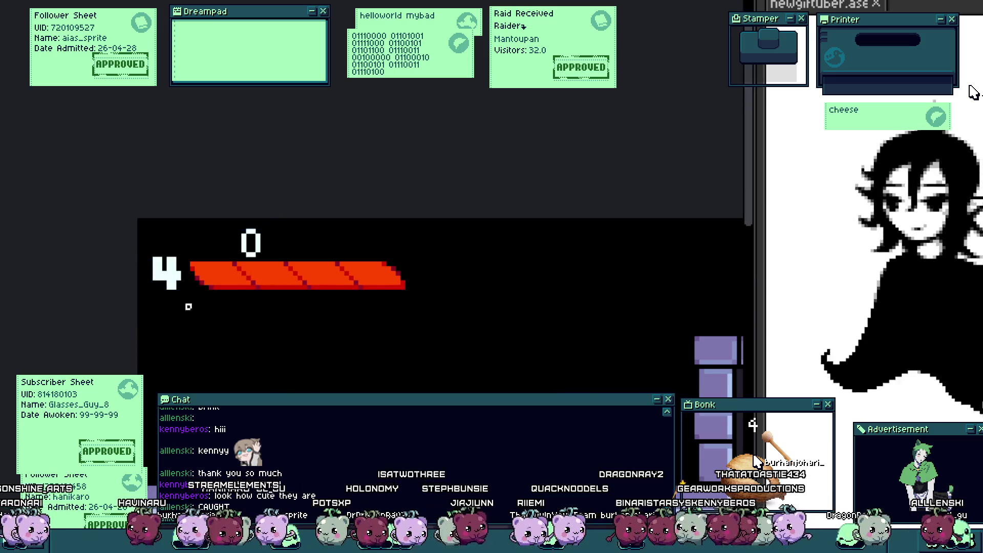
{"action": "scroll", "coordinate": [173, 271], "scroll_direction": "up", "scroll_amount": 3}
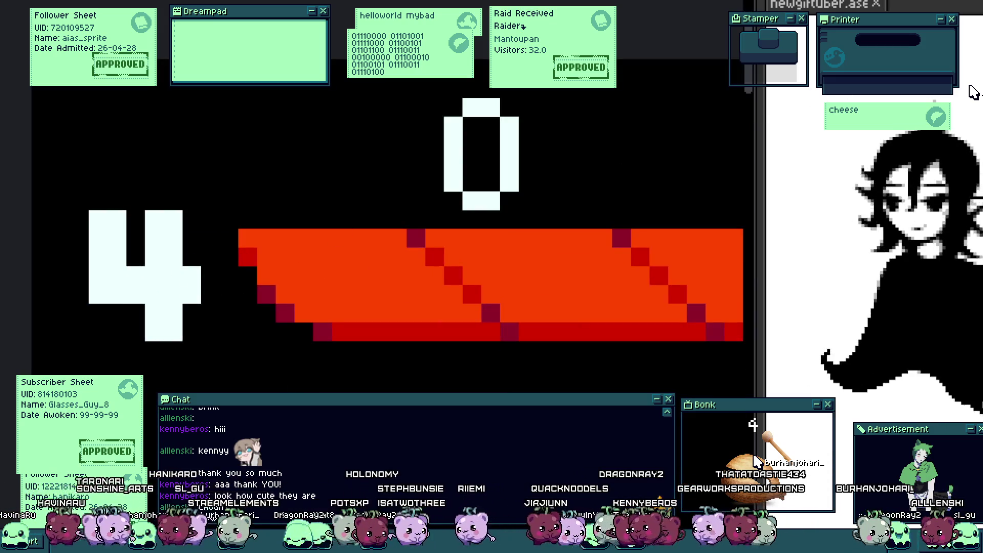
{"action": "scroll", "coordinate": [320, 292], "scroll_direction": "up", "scroll_amount": 1}
{"action": "scroll", "coordinate": [102, 209], "scroll_direction": "up", "scroll_amount": 2}
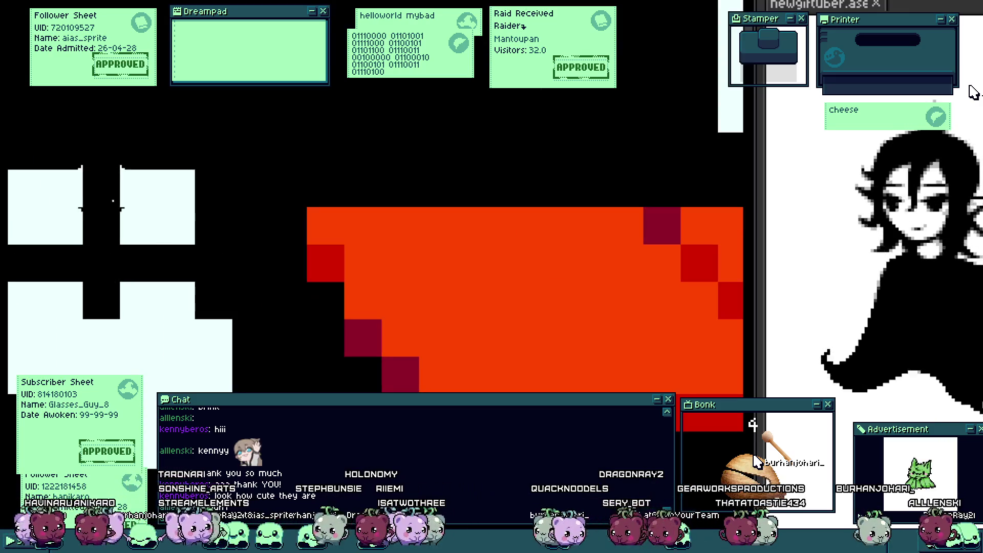
{"action": "left_click", "coordinate": [66, 271]}
{"action": "left_click", "coordinate": [161, 261]}
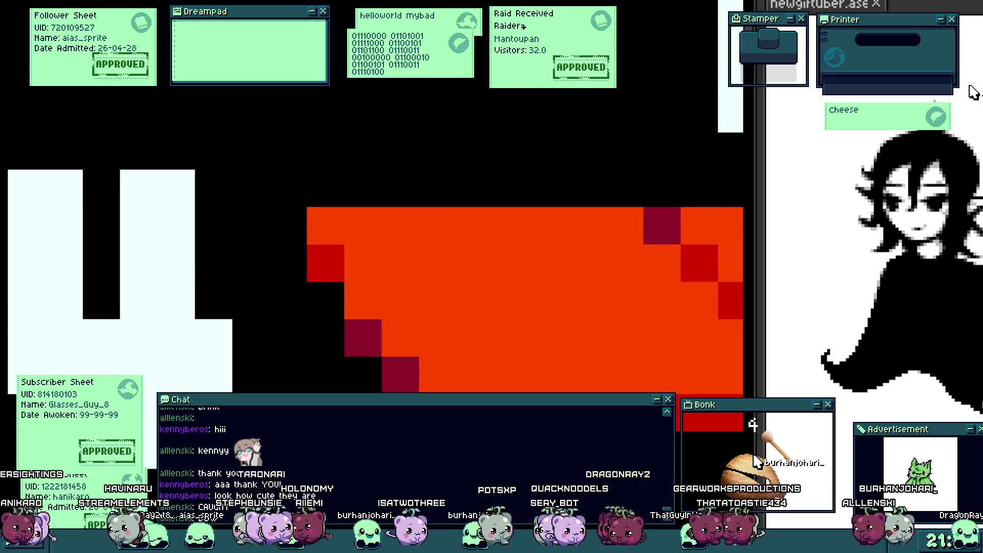
Step: Nudge the lower block of the 4 right and down, then drop the selection
{"action": "left_click_drag", "start_coordinate": [8, 244], "coordinate": [307, 461]}
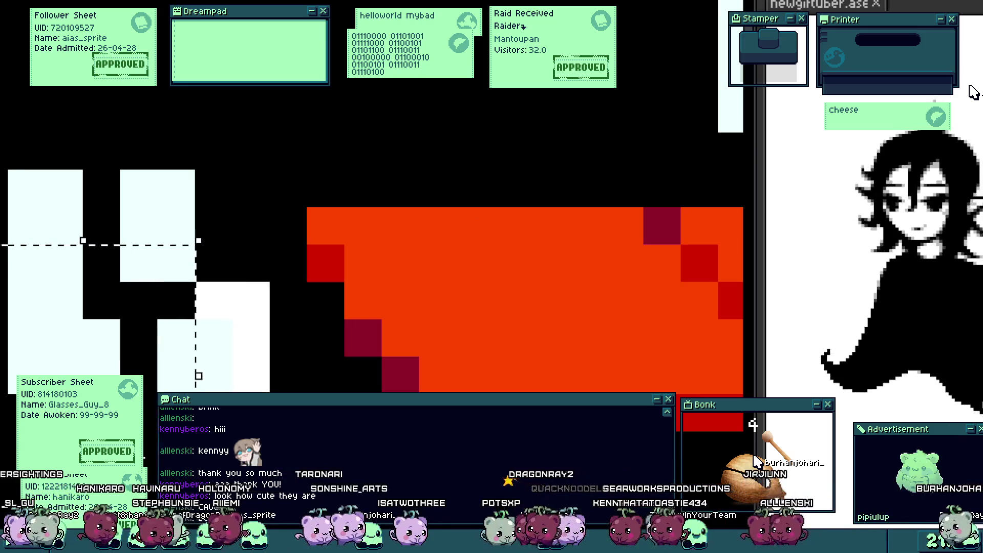
{"action": "left_click_drag", "start_coordinate": [154, 287], "coordinate": [191, 287]}
{"action": "key", "text": "Down"}
{"action": "key", "text": "Down"}
{"action": "key", "text": "Right"}
{"action": "key", "text": "ctrl+0"}
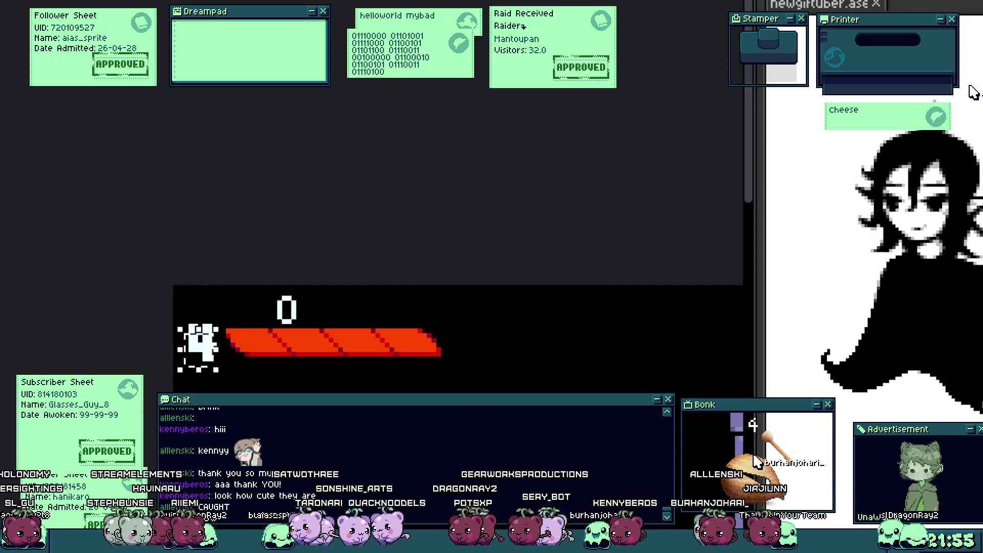
Step: Move the 4 beside the 0 above the health bar and deselect it
{"action": "scroll", "coordinate": [256, 365], "scroll_direction": "up", "scroll_amount": 1}
{"action": "scroll", "coordinate": [180, 281], "scroll_direction": "up", "scroll_amount": 1}
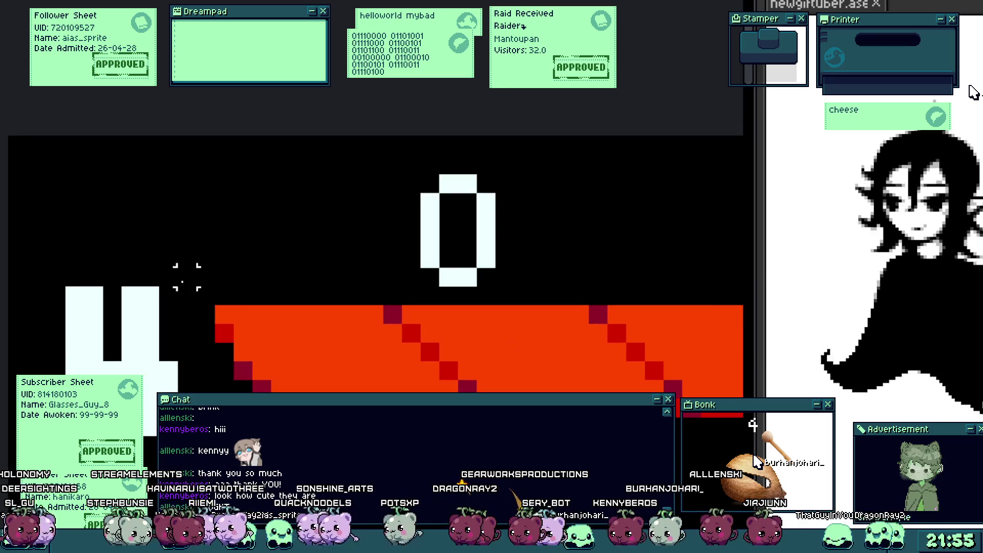
{"action": "mouse_move", "coordinate": [124, 442]}
{"action": "left_mouse_down"}
{"action": "mouse_move", "coordinate": [366, 292]}
{"action": "mouse_move", "coordinate": [339, 289]}
{"action": "left_mouse_up"}
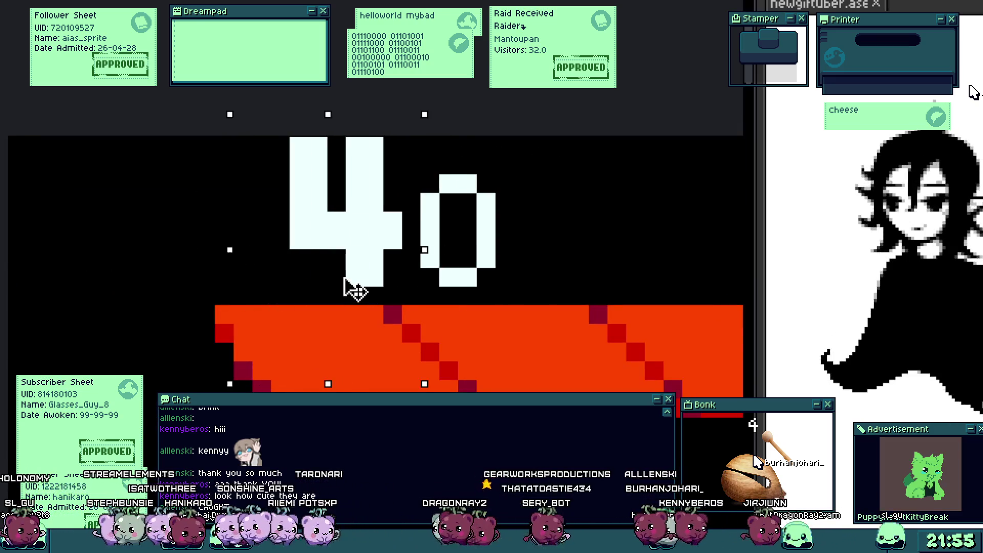
{"action": "scroll", "coordinate": [379, 263], "scroll_direction": "down", "scroll_amount": 3}
{"action": "left_click", "coordinate": [376, 351]}
Step: Shift the strip containing the red health bar one pixel left
{"action": "scroll", "coordinate": [318, 280], "scroll_direction": "up", "scroll_amount": 1}
{"action": "left_click_drag", "start_coordinate": [318, 256], "coordinate": [509, 345]}
{"action": "scroll", "coordinate": [509, 344], "scroll_direction": "right", "scroll_amount": 2}
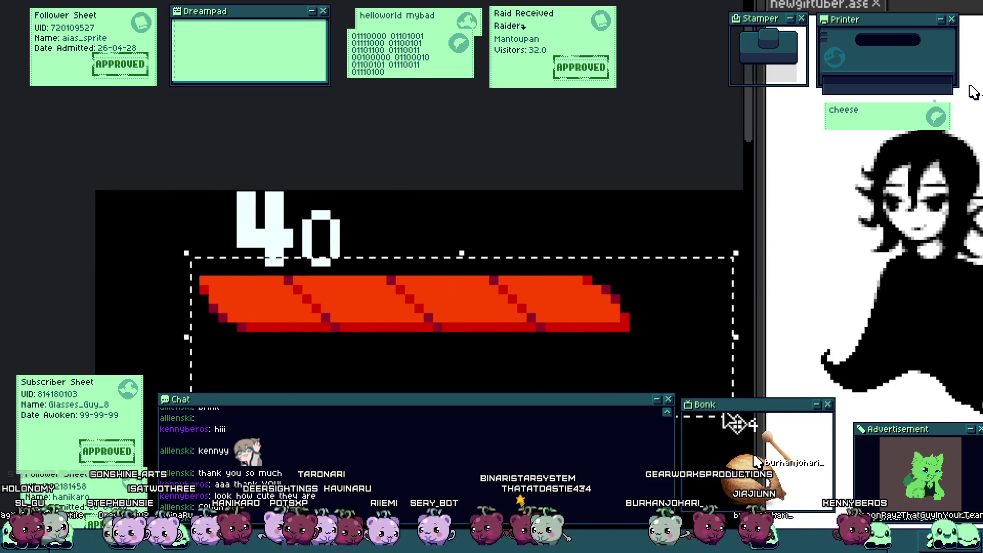
{"action": "key", "text": "Left"}
{"action": "key", "text": "Left"}
{"action": "key", "text": "Left"}
{"action": "scroll", "coordinate": [388, 158], "scroll_direction": "up", "scroll_amount": 1}
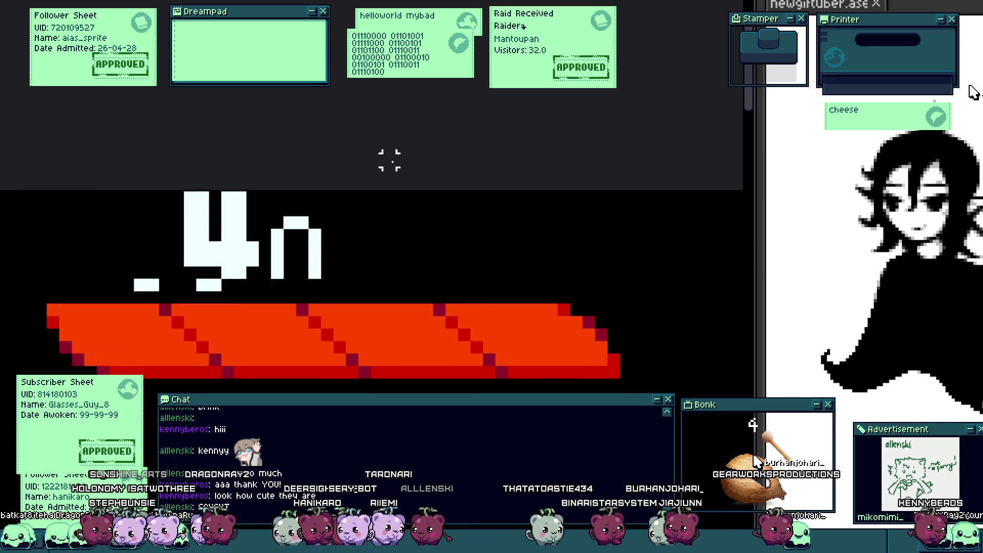
{"action": "scroll", "coordinate": [323, 379], "scroll_direction": "down", "scroll_amount": 2}
{"action": "scroll", "coordinate": [288, 281], "scroll_direction": "down", "scroll_amount": 1}
{"action": "scroll", "coordinate": [288, 282], "scroll_direction": "down", "scroll_amount": 1}
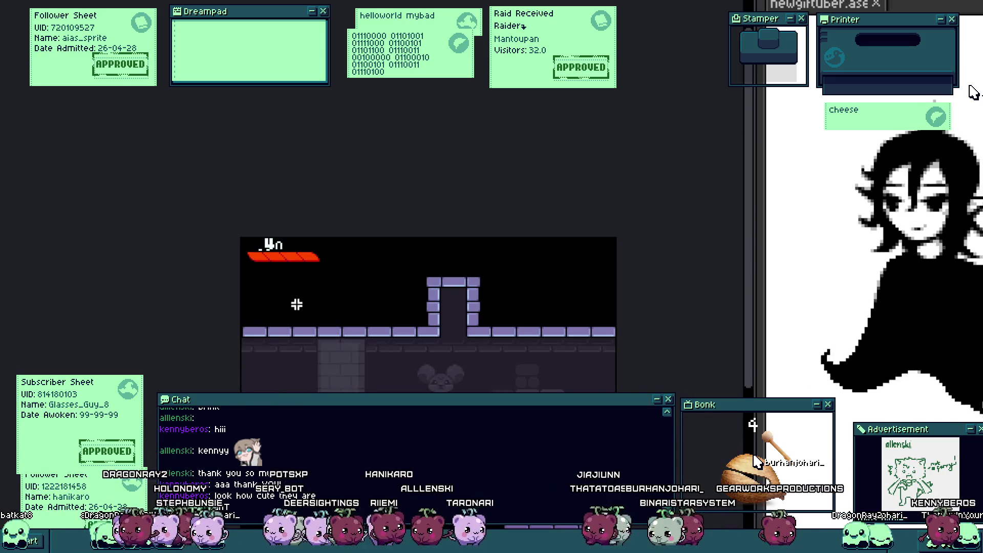
{"action": "left_click_drag", "start_coordinate": [297, 304], "coordinate": [283, 260]}
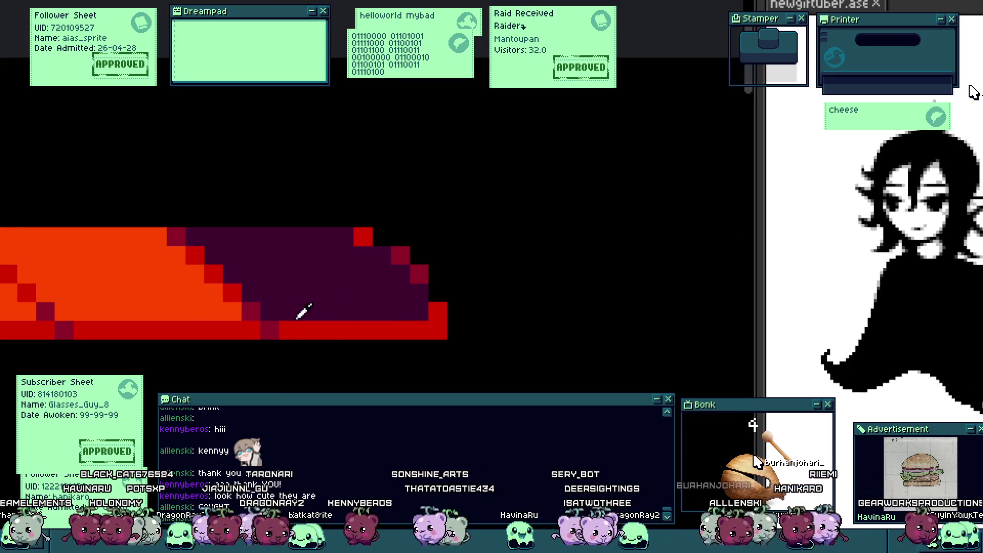
Step: Darken the bar's bottom row to crimson and recolour three edge pixels dark purple
{"action": "left_click", "coordinate": [303, 331]}
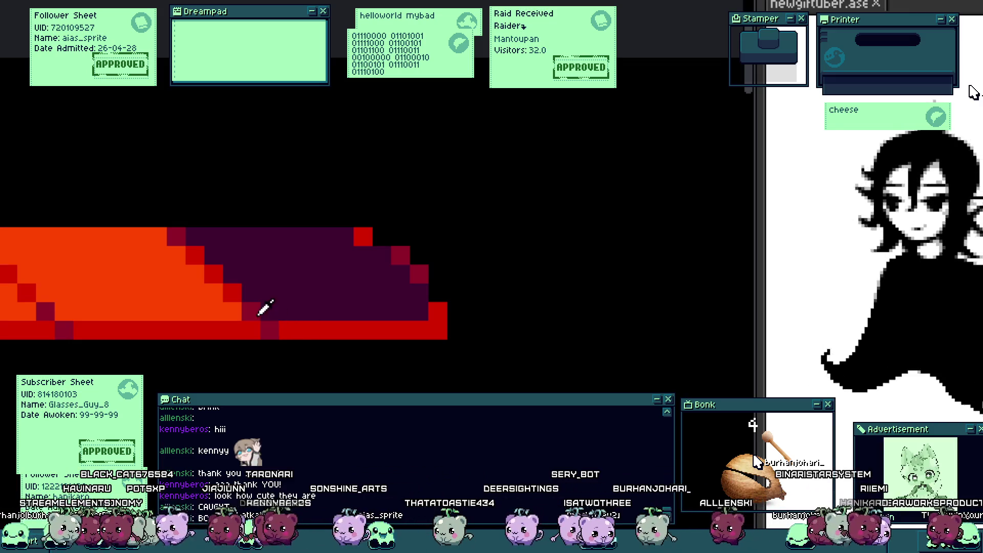
{"action": "scroll", "coordinate": [265, 310], "scroll_direction": "up", "scroll_amount": 1}
{"action": "left_click_drag", "start_coordinate": [264, 346], "coordinate": [599, 345]}
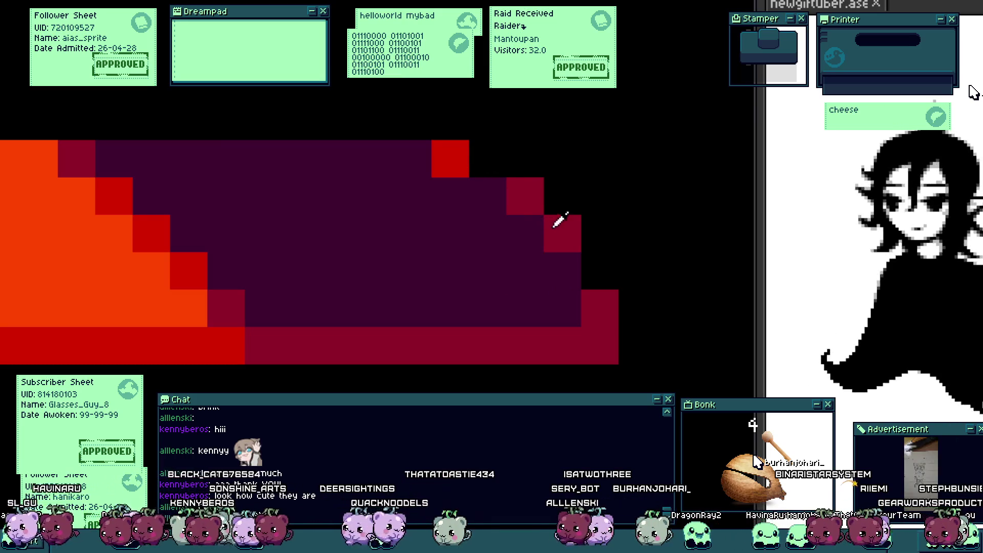
{"action": "left_click_drag", "start_coordinate": [451, 159], "coordinate": [563, 233]}
Step: Erase the dark purple fill inside the bar's empty right end
{"action": "scroll", "coordinate": [410, 272], "scroll_direction": "down", "scroll_amount": 3}
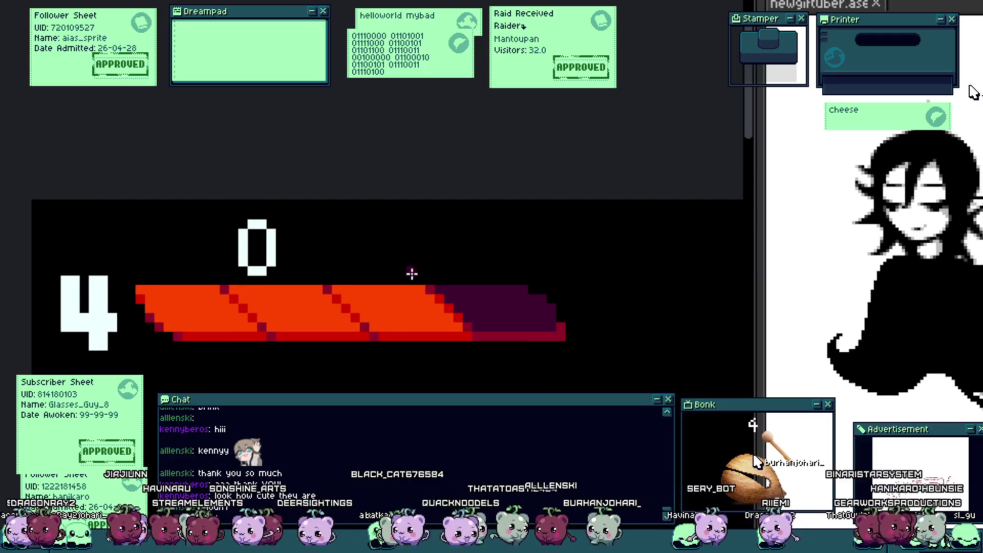
{"action": "scroll", "coordinate": [415, 292], "scroll_direction": "up", "scroll_amount": 2}
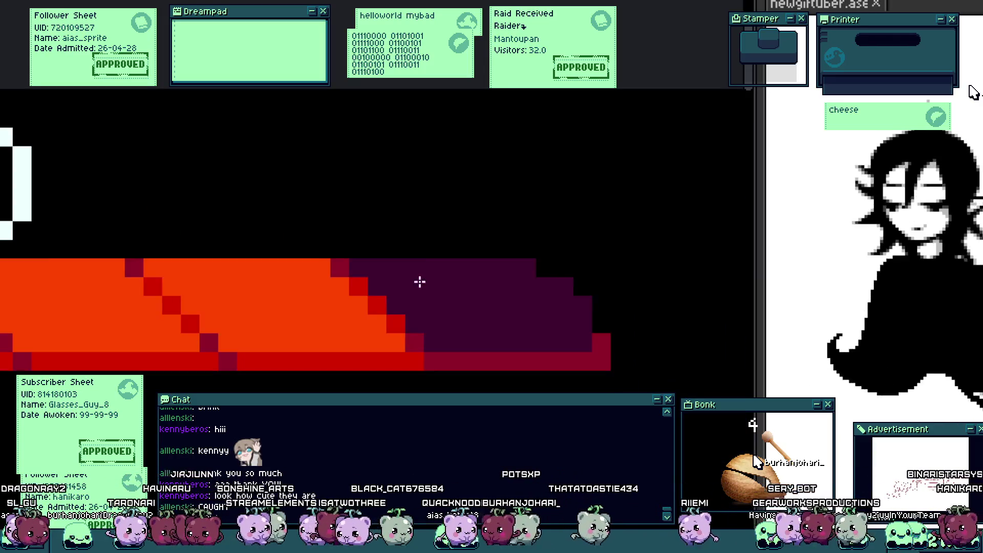
{"action": "scroll", "coordinate": [412, 261], "scroll_direction": "up", "scroll_amount": 1}
{"action": "mouse_move", "coordinate": [377, 257]}
{"action": "left_mouse_down"}
{"action": "mouse_move", "coordinate": [475, 332]}
{"action": "mouse_move", "coordinate": [550, 332]}
{"action": "mouse_move", "coordinate": [450, 257]}
{"action": "left_mouse_up"}
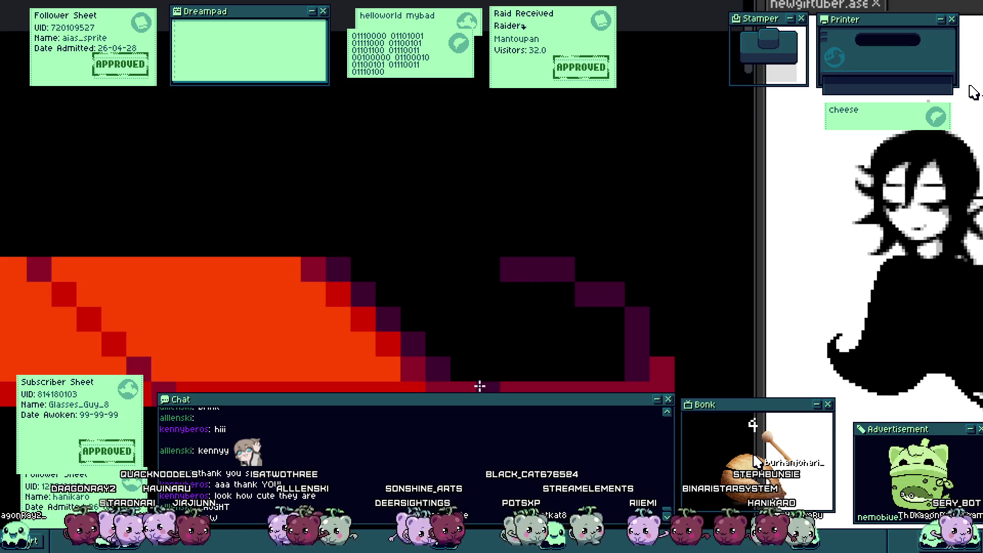
Step: Repaint the bar's bottom edge from red to dark purple
{"action": "left_click_drag", "start_coordinate": [509, 383], "coordinate": [607, 386]}
{"action": "scroll", "coordinate": [635, 377], "scroll_direction": "down", "scroll_amount": 5}
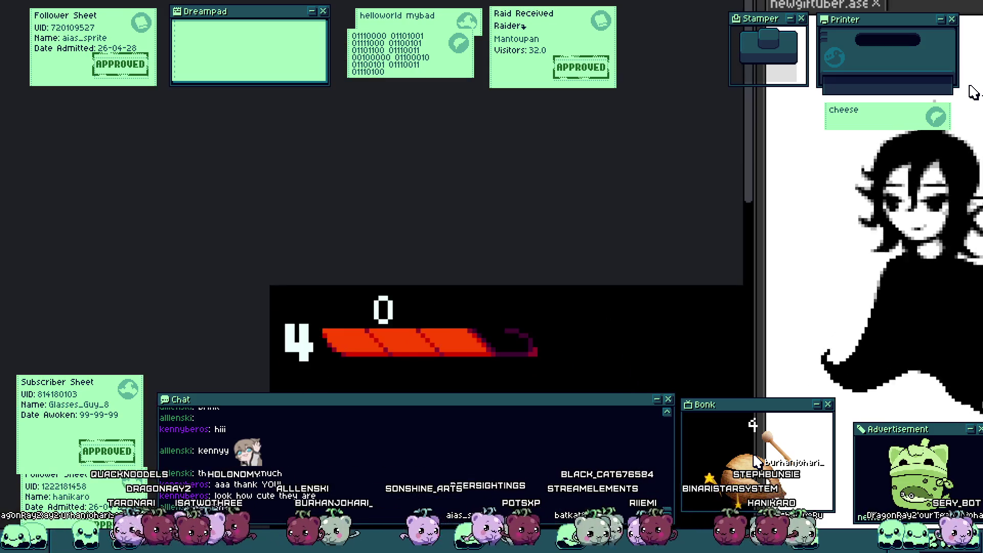
{"action": "scroll", "coordinate": [416, 324], "scroll_direction": "up", "scroll_amount": 5}
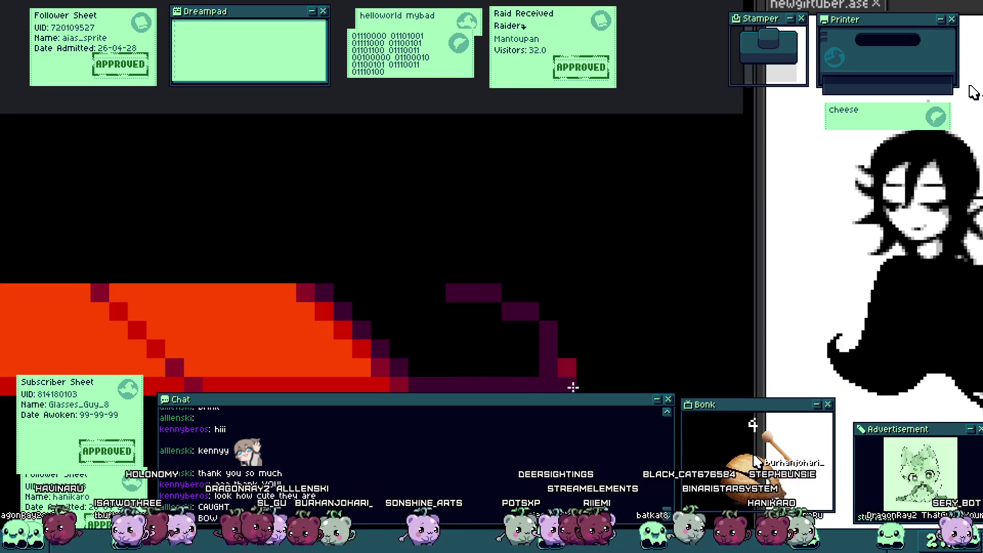
{"action": "scroll", "coordinate": [536, 344], "scroll_direction": "down", "scroll_amount": 3}
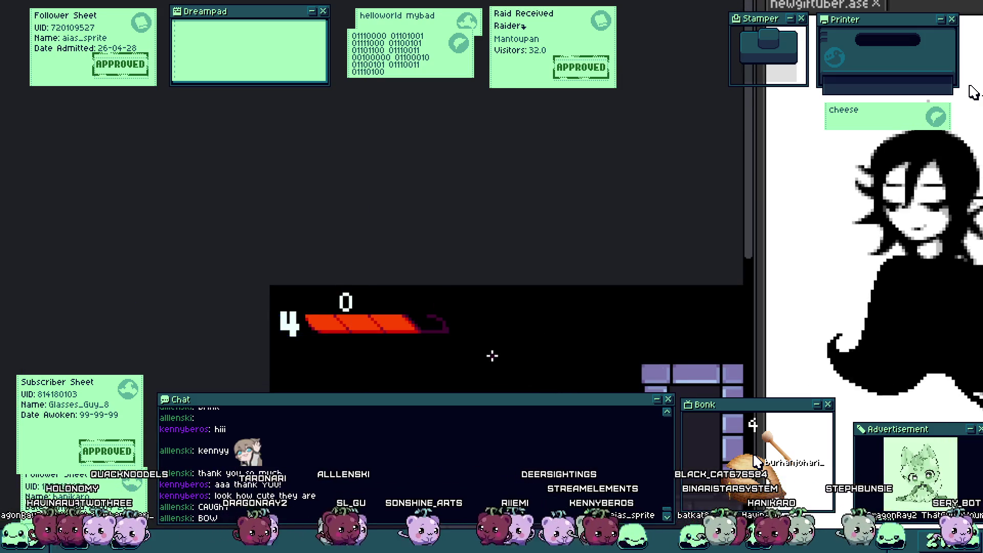
{"action": "scroll", "coordinate": [492, 355], "scroll_direction": "up", "scroll_amount": 3}
{"action": "scroll", "coordinate": [421, 320], "scroll_direction": "up", "scroll_amount": 2}
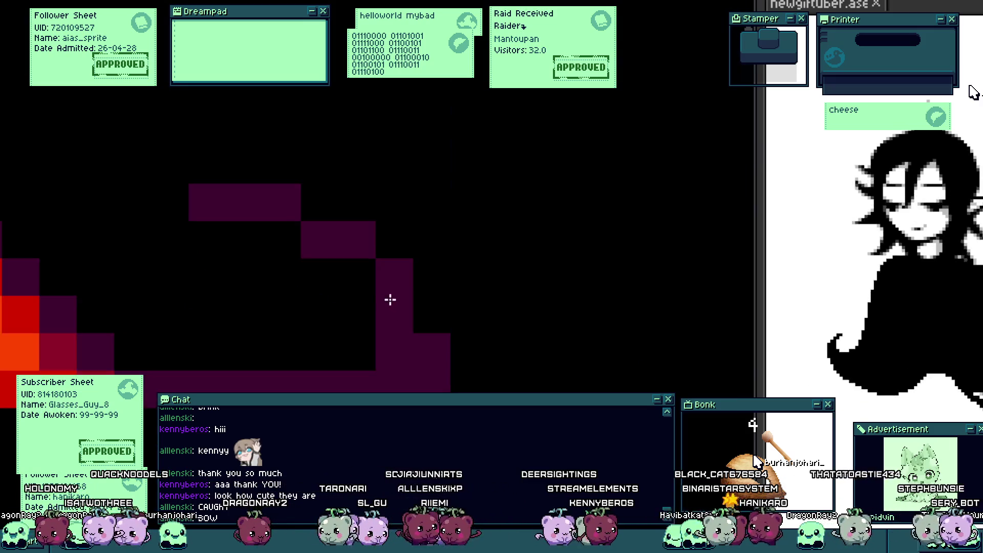
Step: Tidy the stepped edge by adding purple pixels and erasing stray ones
{"action": "left_click", "coordinate": [356, 276]}
{"action": "right_click", "coordinate": [395, 277]}
{"action": "right_click", "coordinate": [357, 240]}
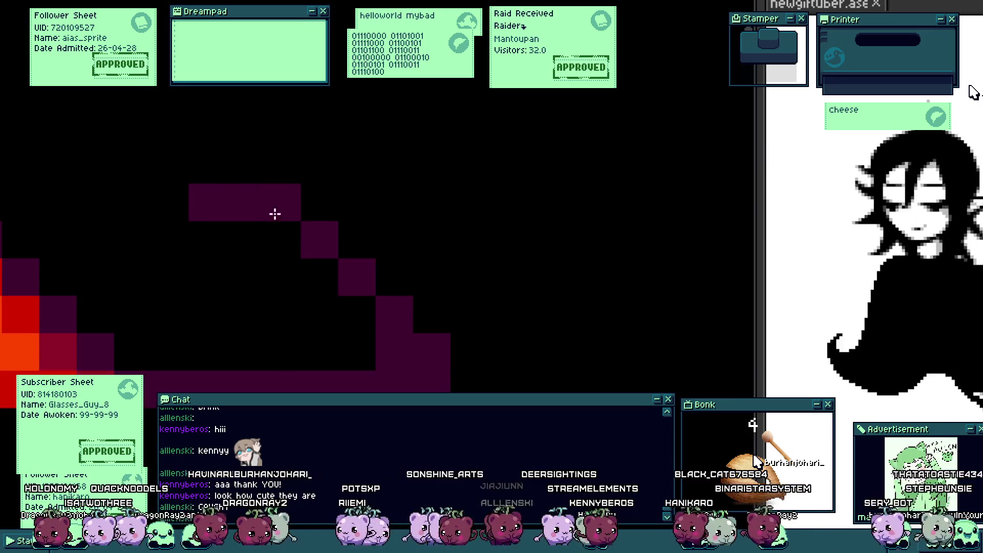
{"action": "left_click", "coordinate": [283, 235]}
{"action": "scroll", "coordinate": [329, 281], "scroll_direction": "down", "scroll_amount": 2}
{"action": "scroll", "coordinate": [336, 328], "scroll_direction": "down", "scroll_amount": 2}
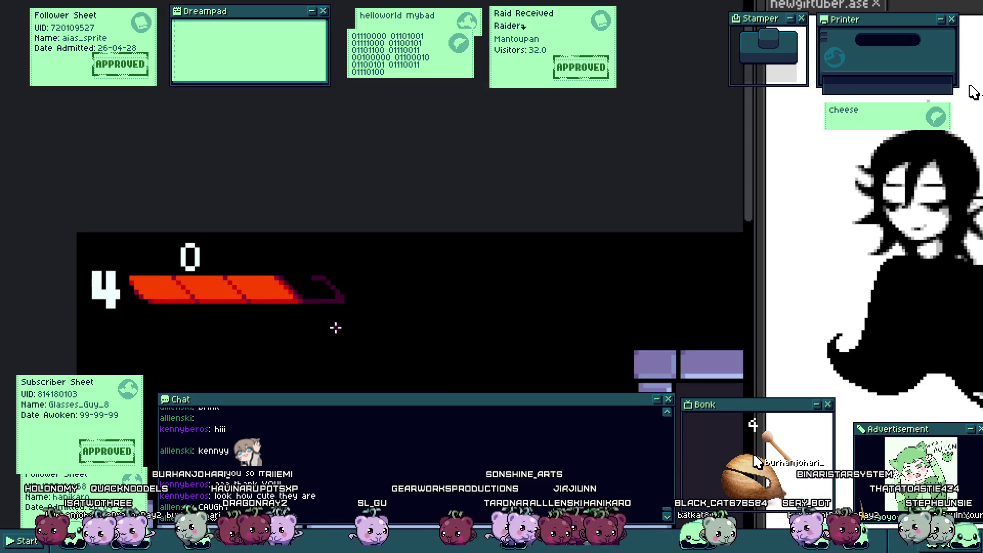
{"action": "scroll", "coordinate": [330, 326], "scroll_direction": "down", "scroll_amount": 2}
{"action": "scroll", "coordinate": [288, 290], "scroll_direction": "up", "scroll_amount": 4}
{"action": "scroll", "coordinate": [279, 259], "scroll_direction": "up", "scroll_amount": 3}
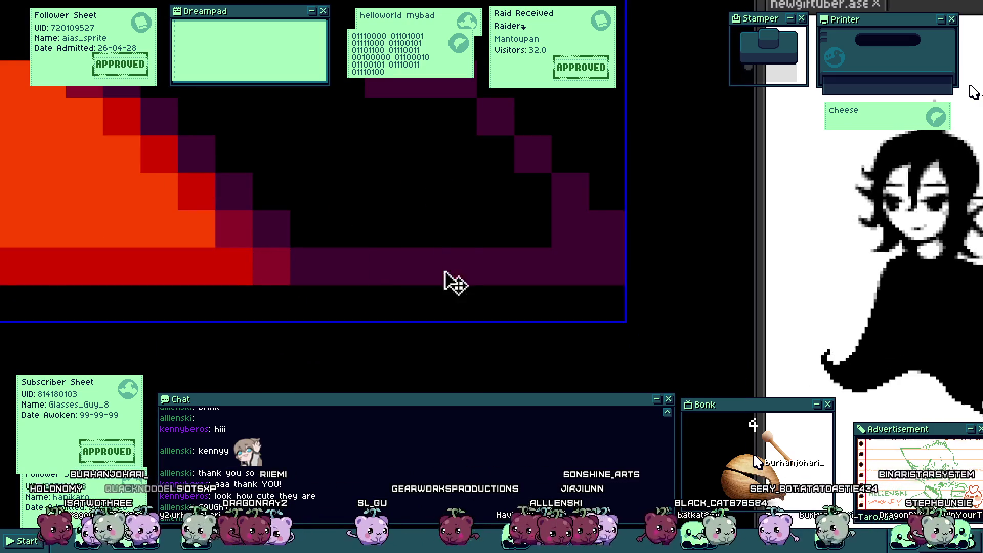
Step: Paint red pixels along the lower right of the bar's slanted tip
{"action": "left_click_drag", "start_coordinate": [532, 267], "coordinate": [607, 229]}
{"action": "left_click", "coordinate": [496, 267]}
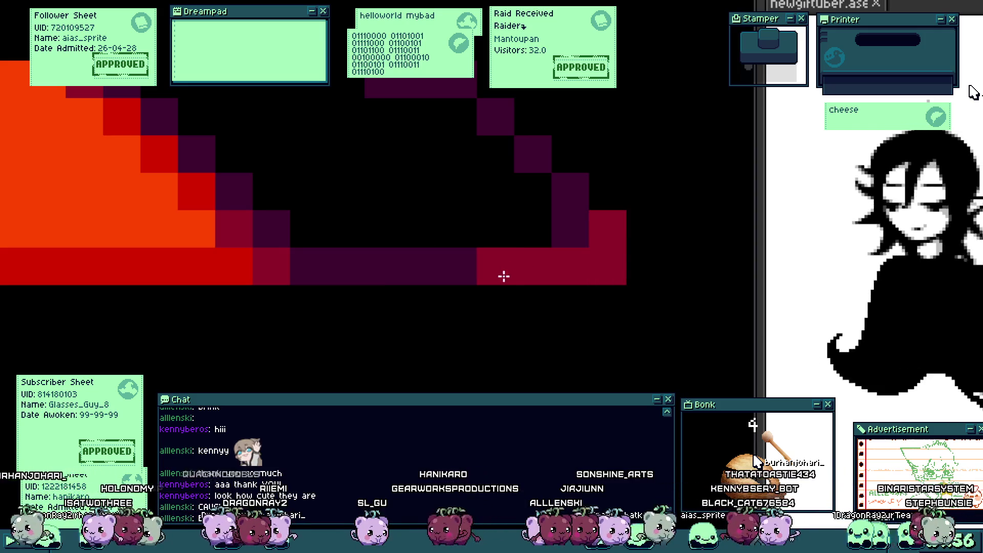
{"action": "scroll", "coordinate": [504, 277], "scroll_direction": "down", "scroll_amount": 3}
{"action": "scroll", "coordinate": [505, 315], "scroll_direction": "down", "scroll_amount": 1}
{"action": "scroll", "coordinate": [450, 303], "scroll_direction": "up", "scroll_amount": 3}
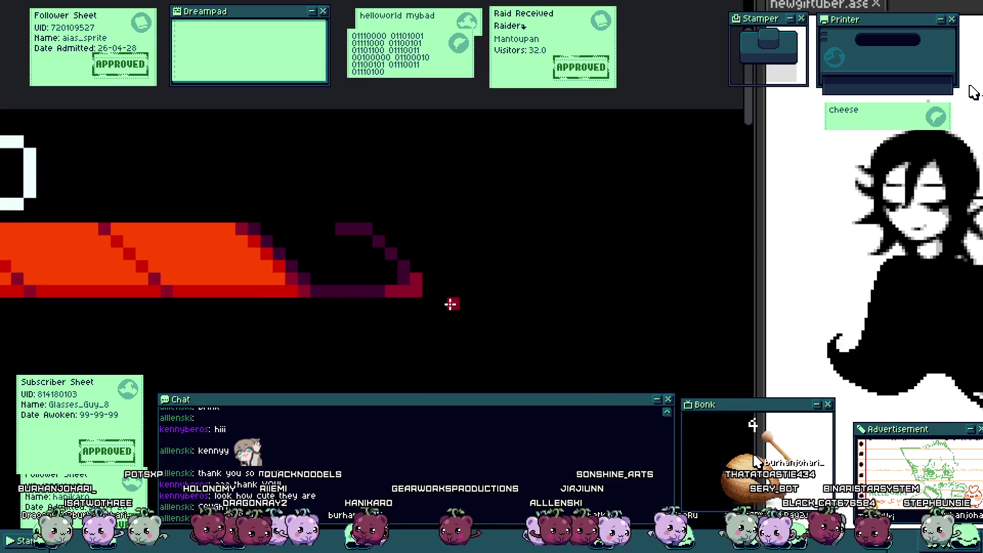
{"action": "scroll", "coordinate": [415, 265], "scroll_direction": "up", "scroll_amount": 2}
{"action": "scroll", "coordinate": [426, 312], "scroll_direction": "down", "scroll_amount": 4}
{"action": "scroll", "coordinate": [425, 307], "scroll_direction": "down", "scroll_amount": 1}
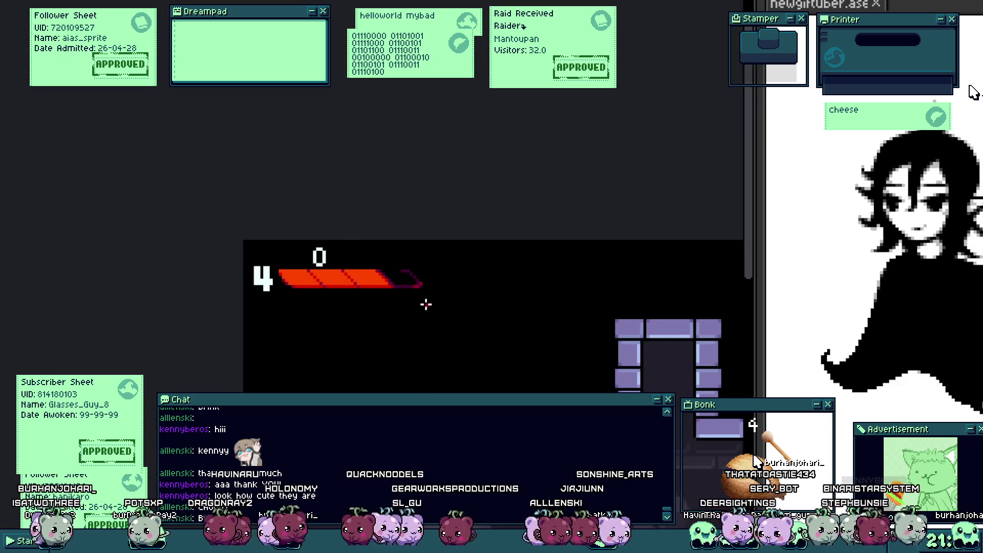
{"action": "scroll", "coordinate": [425, 303], "scroll_direction": "up", "scroll_amount": 1}
{"action": "scroll", "coordinate": [382, 281], "scroll_direction": "up", "scroll_amount": 3}
{"action": "scroll", "coordinate": [407, 273], "scroll_direction": "up", "scroll_amount": 1}
{"action": "scroll", "coordinate": [447, 324], "scroll_direction": "down", "scroll_amount": 4}
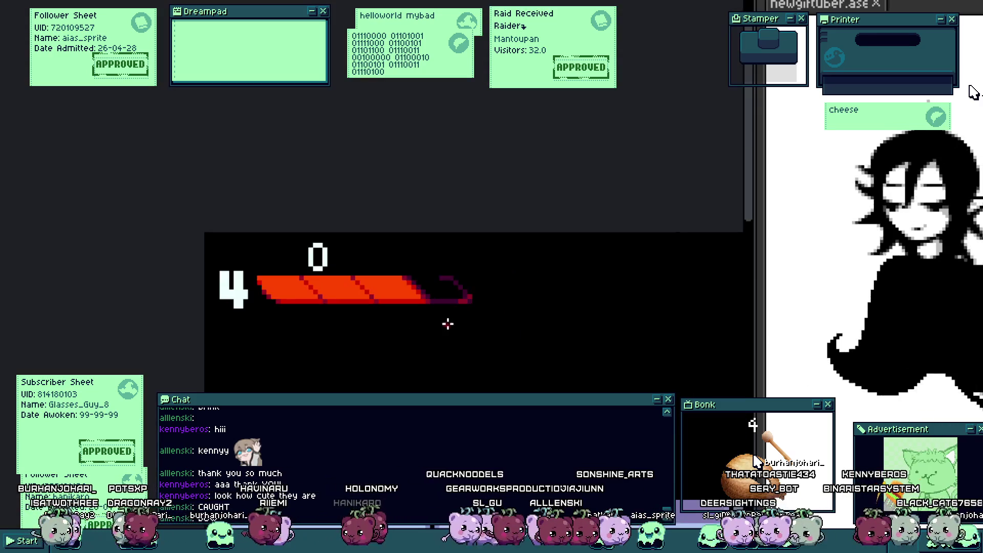
{"action": "scroll", "coordinate": [423, 292], "scroll_direction": "up", "scroll_amount": 2}
{"action": "scroll", "coordinate": [430, 292], "scroll_direction": "up", "scroll_amount": 3}
{"action": "scroll", "coordinate": [435, 304], "scroll_direction": "down", "scroll_amount": 4}
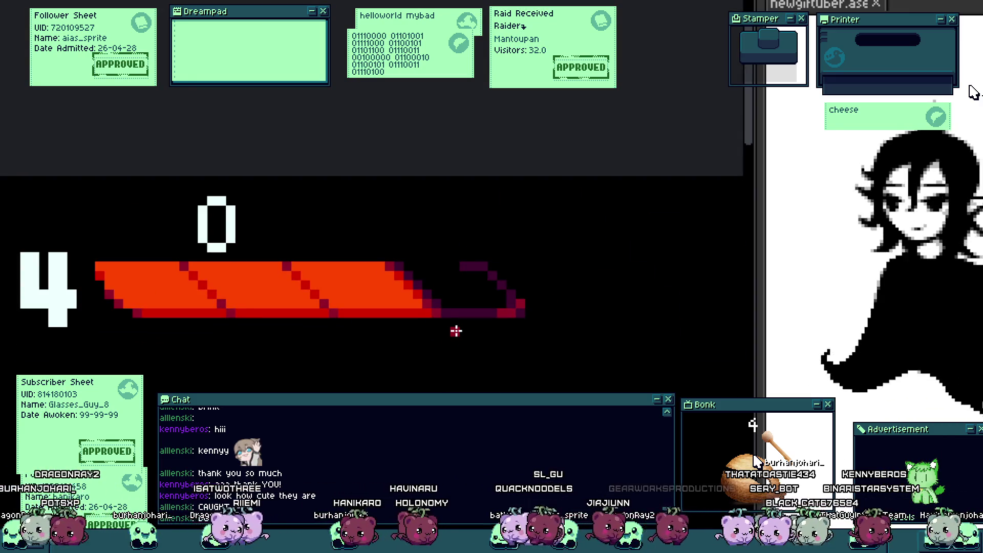
{"action": "scroll", "coordinate": [455, 332], "scroll_direction": "down", "scroll_amount": 3}
{"action": "scroll", "coordinate": [461, 338], "scroll_direction": "up", "scroll_amount": 4}
{"action": "scroll", "coordinate": [485, 374], "scroll_direction": "down", "scroll_amount": 3}
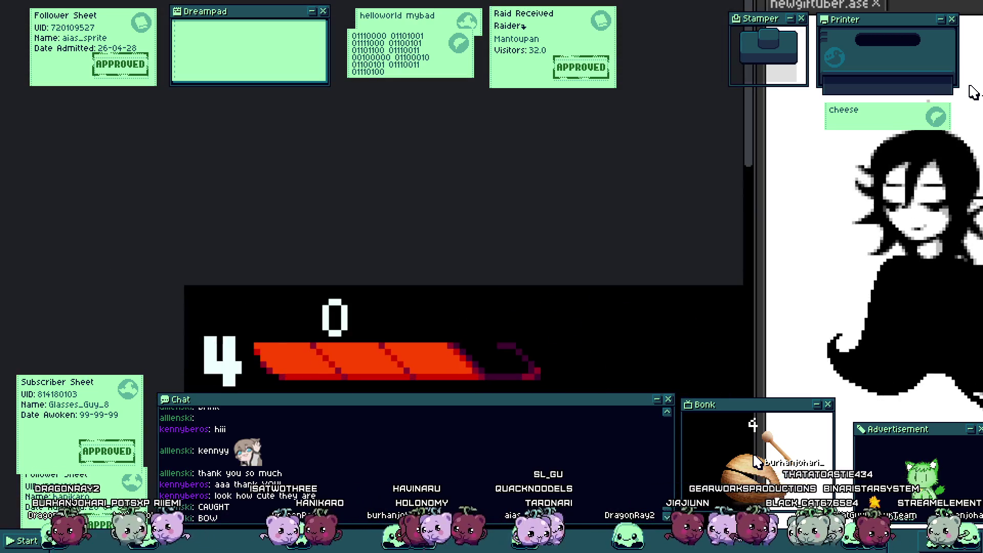
{"action": "scroll", "coordinate": [449, 353], "scroll_direction": "down", "scroll_amount": 2}
{"action": "scroll", "coordinate": [449, 353], "scroll_direction": "down", "scroll_amount": 1}
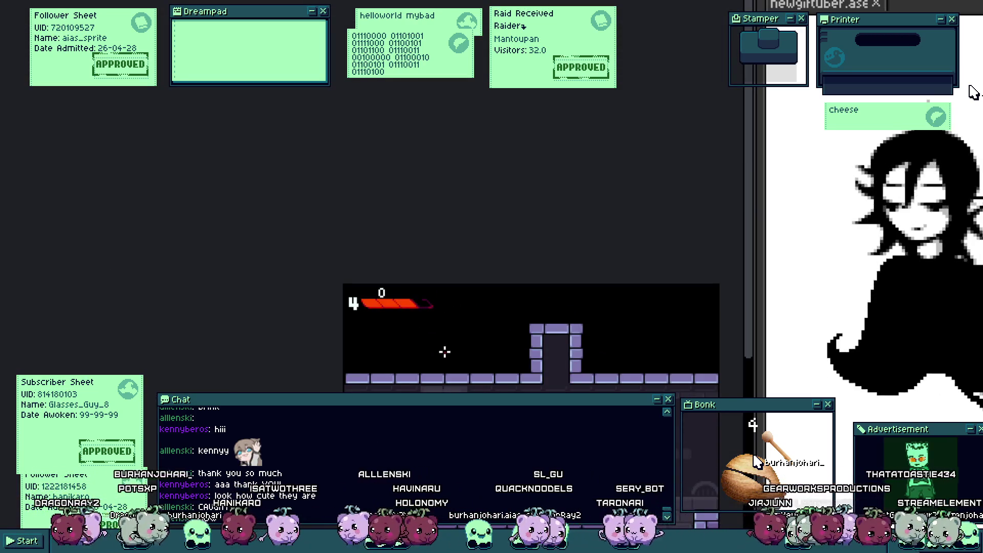
{"action": "scroll", "coordinate": [440, 344], "scroll_direction": "up", "scroll_amount": 2}
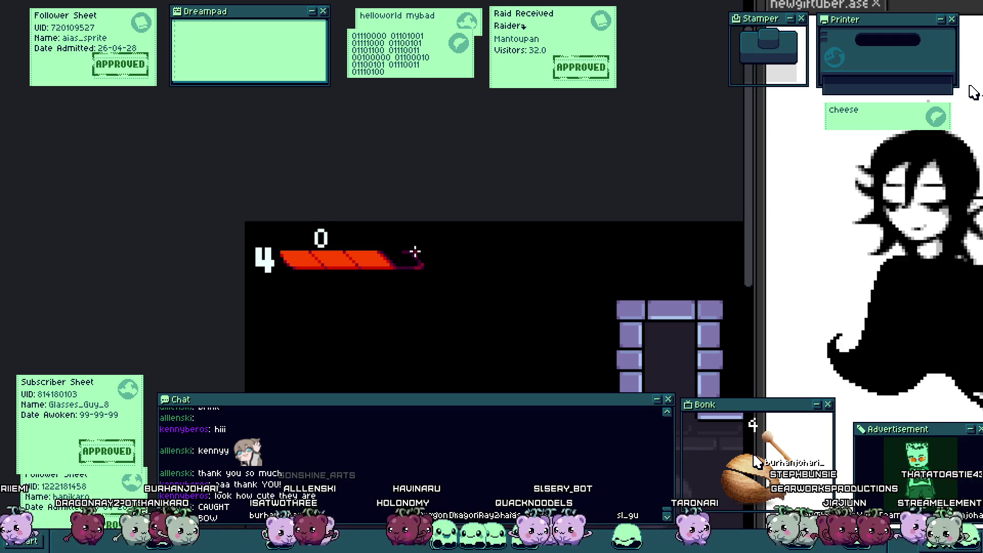
{"action": "scroll", "coordinate": [415, 251], "scroll_direction": "up", "scroll_amount": 2}
{"action": "scroll", "coordinate": [402, 292], "scroll_direction": "up", "scroll_amount": 2}
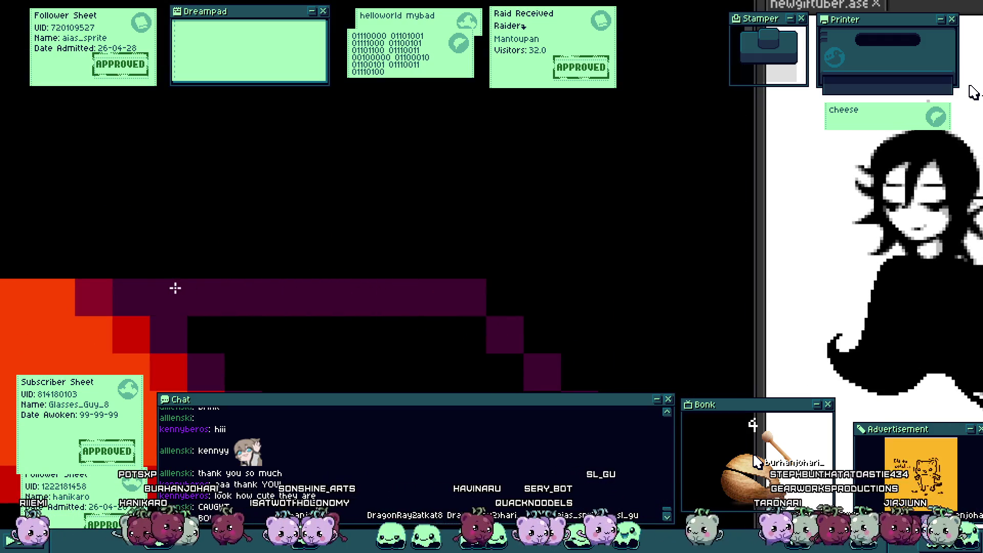
{"action": "scroll", "coordinate": [306, 388], "scroll_direction": "down", "scroll_amount": 3}
{"action": "scroll", "coordinate": [260, 336], "scroll_direction": "up", "scroll_amount": 1}
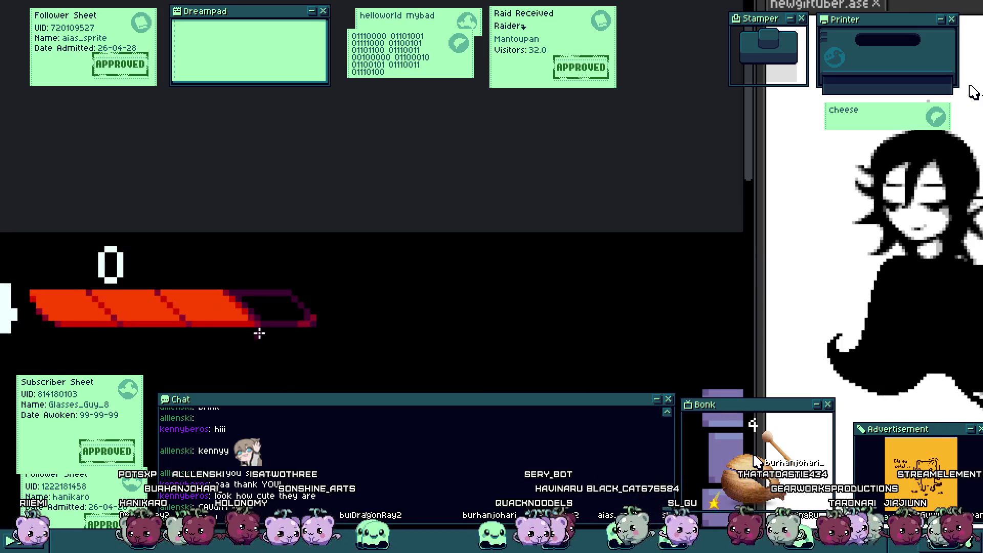
{"action": "left_click_drag", "start_coordinate": [268, 341], "coordinate": [373, 281]}
{"action": "scroll", "coordinate": [347, 256], "scroll_direction": "up", "scroll_amount": 2}
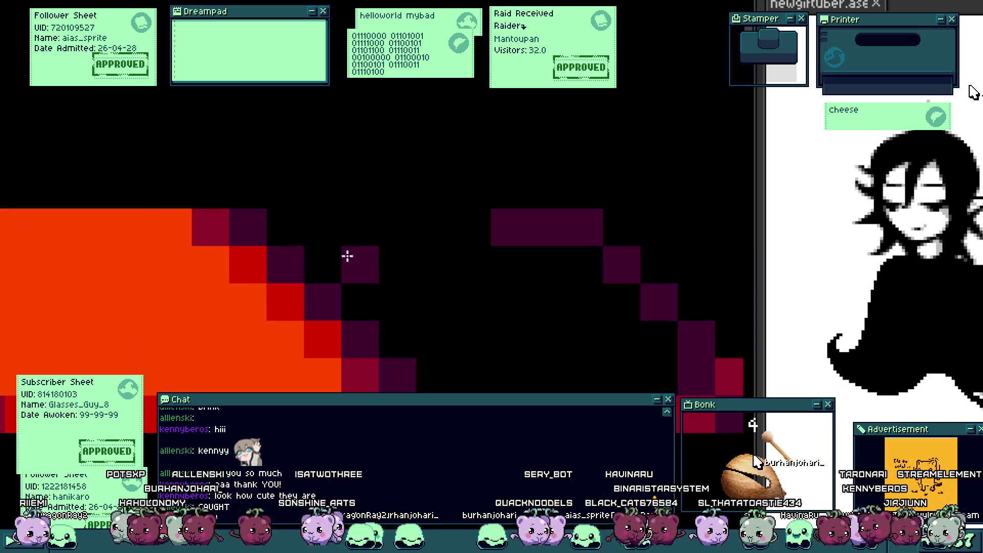
{"action": "scroll", "coordinate": [472, 229], "scroll_direction": "down", "scroll_amount": 2}
{"action": "scroll", "coordinate": [446, 342], "scroll_direction": "down", "scroll_amount": 1}
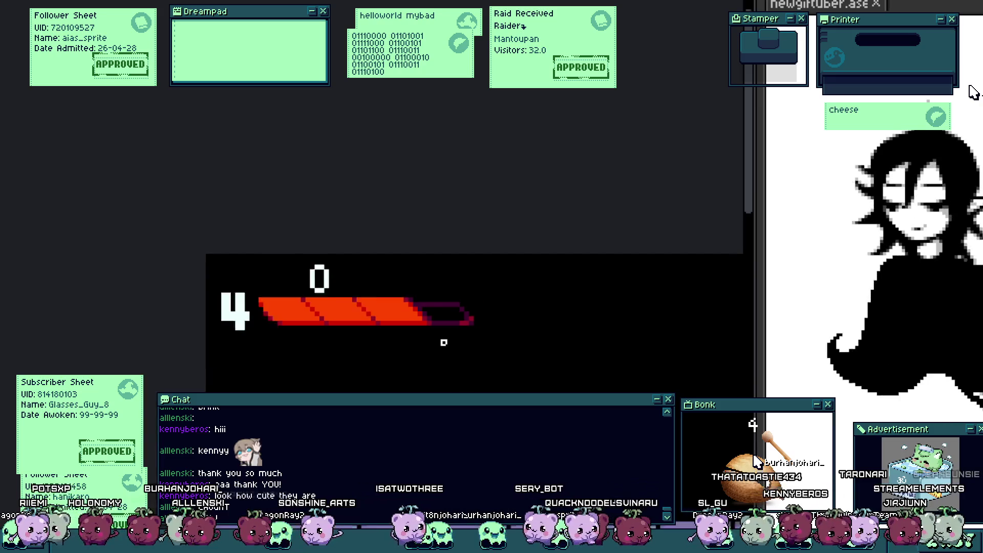
{"action": "scroll", "coordinate": [441, 346], "scroll_direction": "down", "scroll_amount": 1}
{"action": "scroll", "coordinate": [423, 318], "scroll_direction": "up", "scroll_amount": 2}
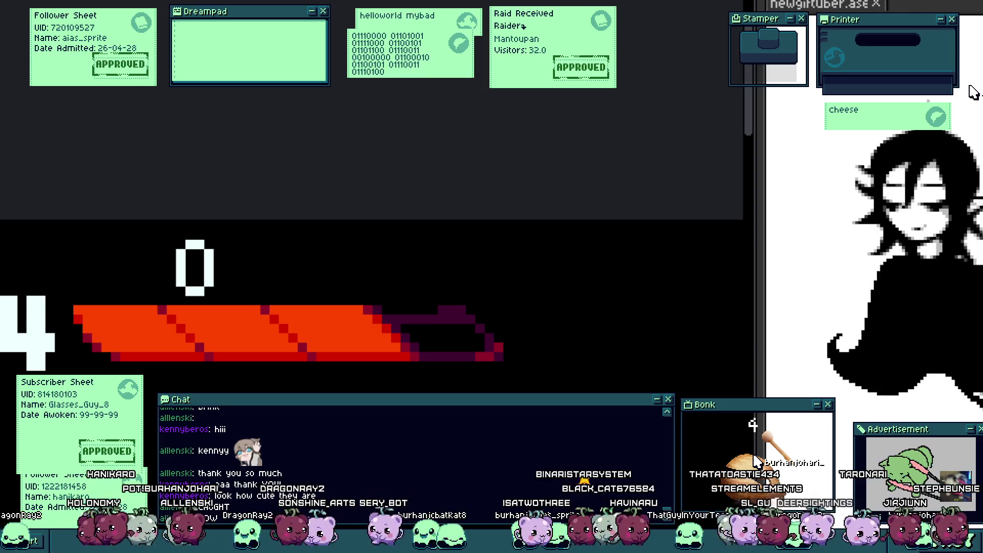
{"action": "scroll", "coordinate": [434, 315], "scroll_direction": "up", "scroll_amount": 3}
{"action": "left_click_drag", "start_coordinate": [475, 344], "coordinate": [263, 352]}
{"action": "scroll", "coordinate": [362, 379], "scroll_direction": "down", "scroll_amount": 5}
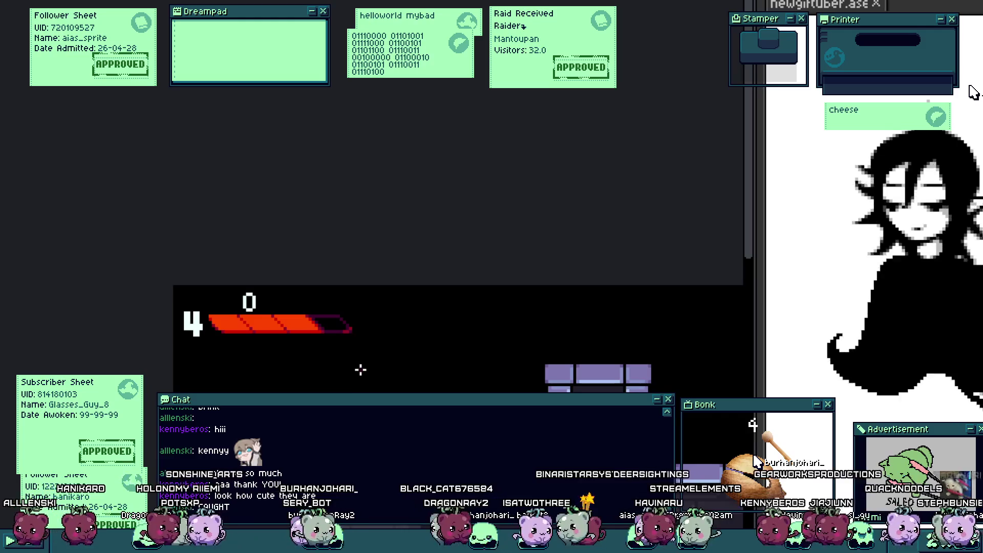
{"action": "left_click_drag", "start_coordinate": [359, 374], "coordinate": [384, 275]}
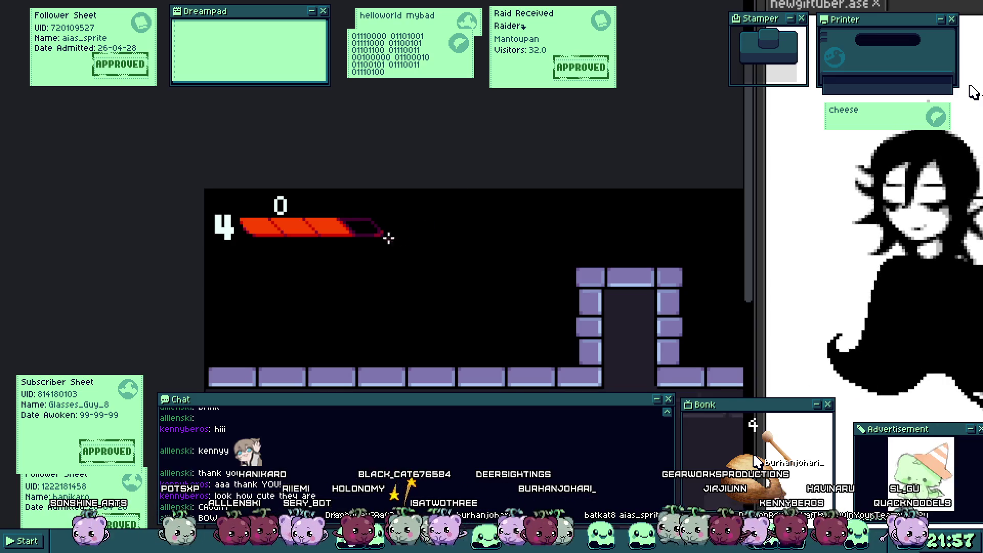
{"action": "scroll", "coordinate": [389, 238], "scroll_direction": "up", "scroll_amount": 3}
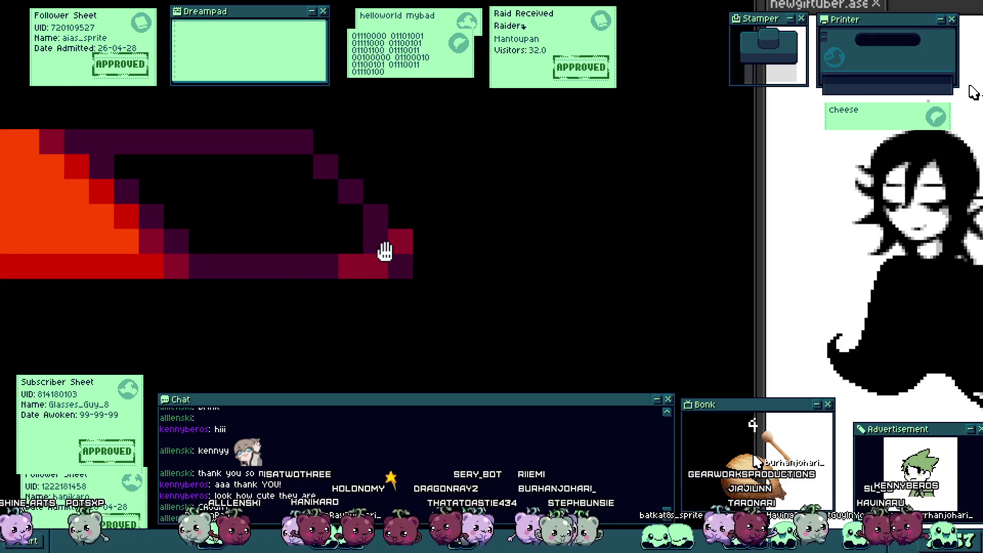
{"action": "scroll", "coordinate": [387, 246], "scroll_direction": "up", "scroll_amount": 1}
{"action": "scroll", "coordinate": [374, 272], "scroll_direction": "down", "scroll_amount": 5}
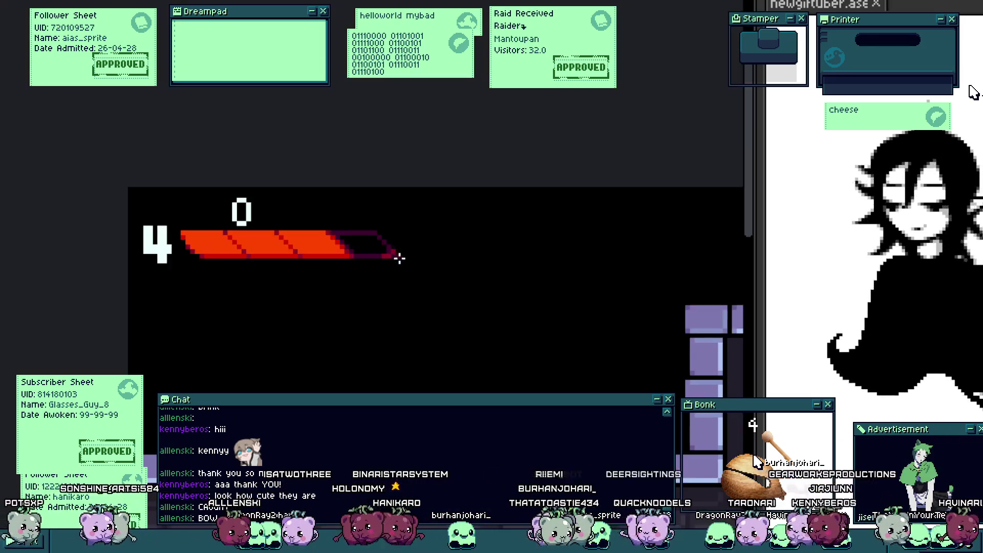
{"action": "scroll", "coordinate": [399, 261], "scroll_direction": "up", "scroll_amount": 5}
{"action": "scroll", "coordinate": [351, 215], "scroll_direction": "up", "scroll_amount": 2}
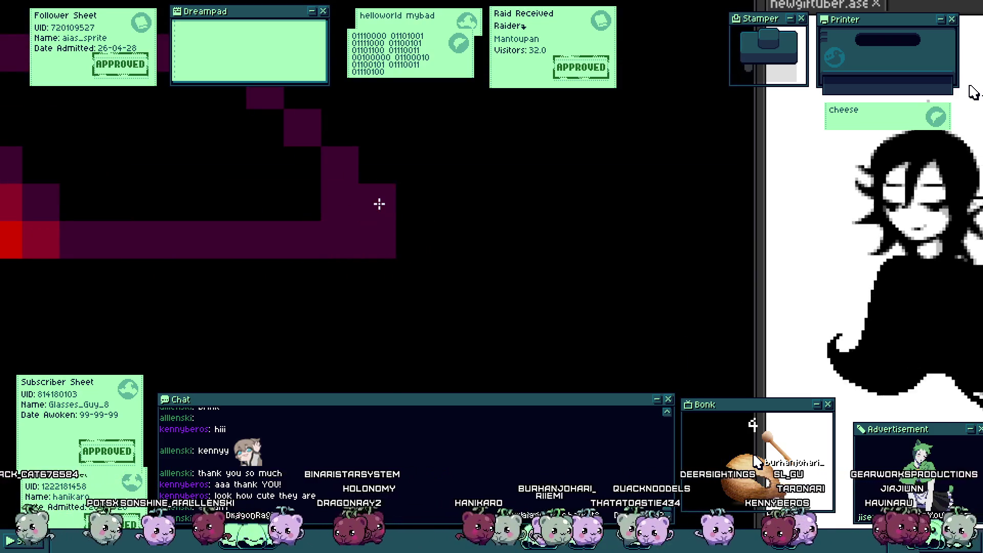
{"action": "scroll", "coordinate": [406, 277], "scroll_direction": "down", "scroll_amount": 8}
{"action": "scroll", "coordinate": [400, 271], "scroll_direction": "up", "scroll_amount": 1}
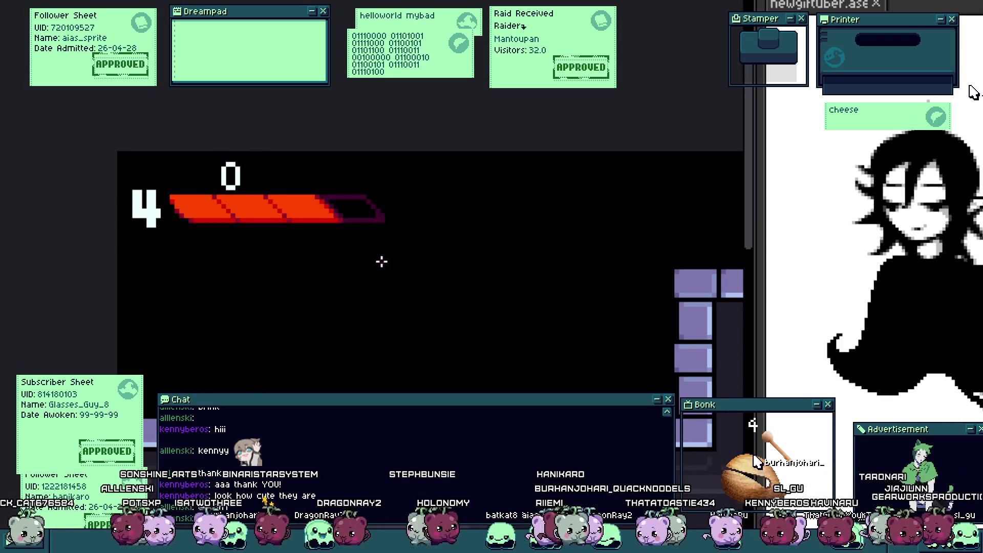
{"action": "left_click_drag", "start_coordinate": [379, 261], "coordinate": [457, 260]}
{"action": "scroll", "coordinate": [419, 261], "scroll_direction": "down", "scroll_amount": 1}
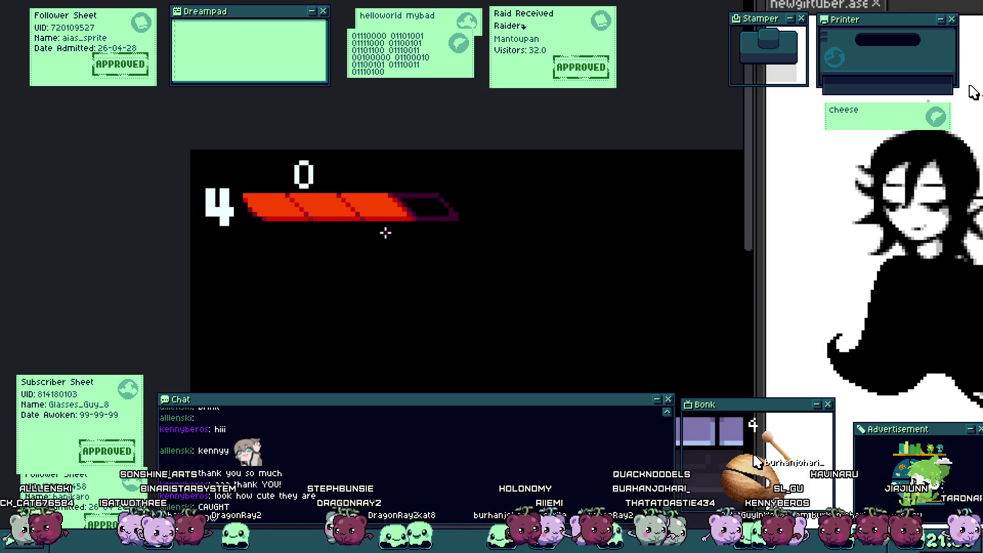
{"action": "scroll", "coordinate": [388, 248], "scroll_direction": "down", "scroll_amount": 1}
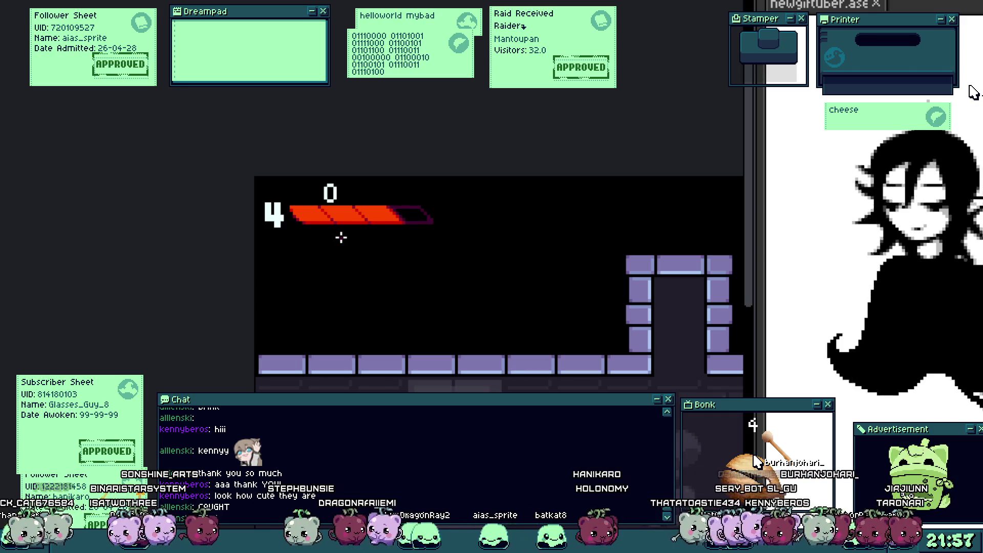
{"action": "scroll", "coordinate": [248, 247], "scroll_direction": "up", "scroll_amount": 2}
{"action": "scroll", "coordinate": [325, 307], "scroll_direction": "up", "scroll_amount": 2}
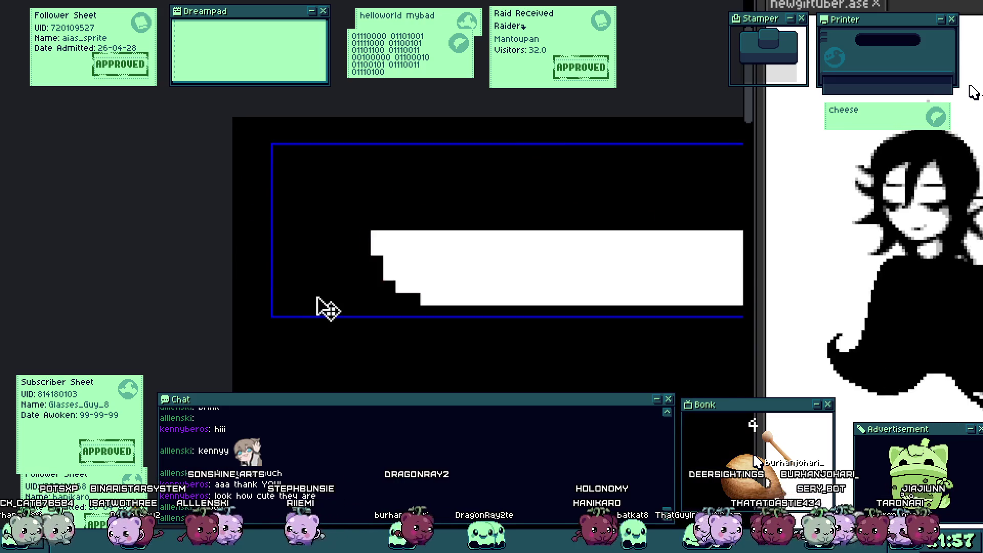
Step: Erase the 4 beside the health bar and begin drawing a white 3
{"action": "scroll", "coordinate": [296, 263], "scroll_direction": "down", "scroll_amount": 2}
{"action": "key", "text": "i"}
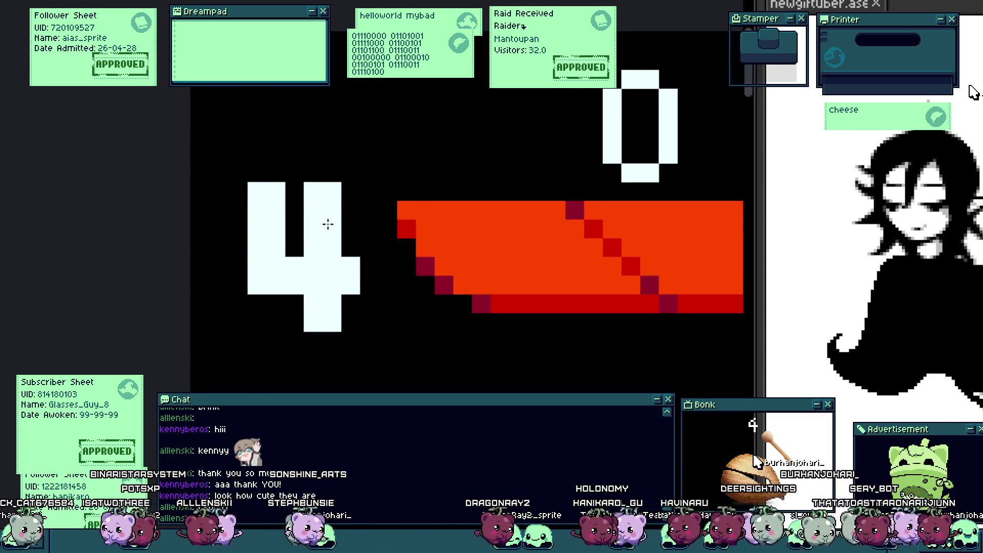
{"action": "left_click", "coordinate": [317, 252]}
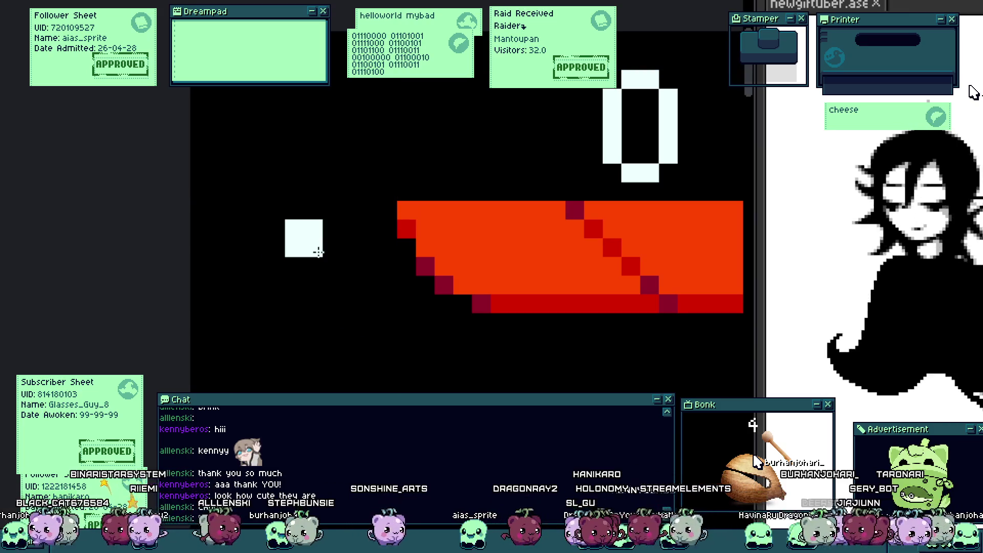
{"action": "mouse_move", "coordinate": [285, 264]}
{"action": "left_mouse_down"}
{"action": "mouse_move", "coordinate": [298, 235]}
{"action": "mouse_move", "coordinate": [361, 270]}
{"action": "mouse_move", "coordinate": [351, 322]}
{"action": "mouse_move", "coordinate": [289, 356]}
{"action": "left_mouse_up"}
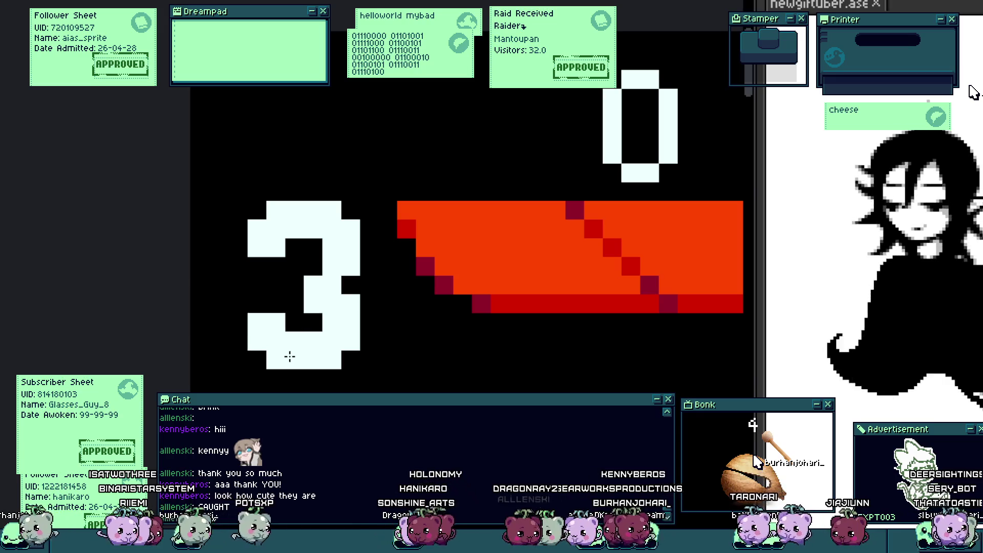
Step: Shift the lower half of the 3 one pixel right
{"action": "scroll", "coordinate": [289, 356], "scroll_direction": "down", "scroll_amount": 3}
{"action": "scroll", "coordinate": [342, 338], "scroll_direction": "down", "scroll_amount": 1}
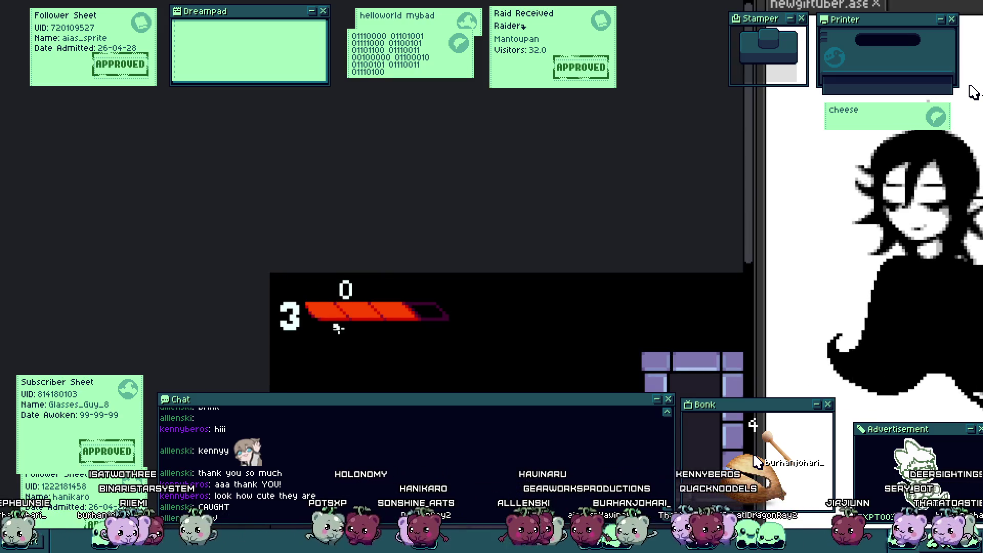
{"action": "scroll", "coordinate": [338, 328], "scroll_direction": "down", "scroll_amount": 2}
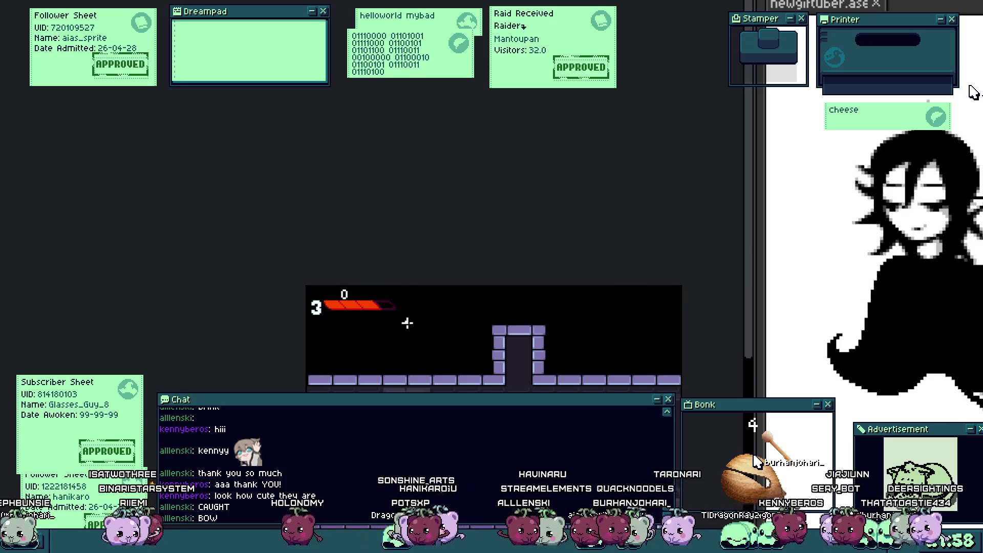
{"action": "scroll", "coordinate": [406, 323], "scroll_direction": "up", "scroll_amount": 5}
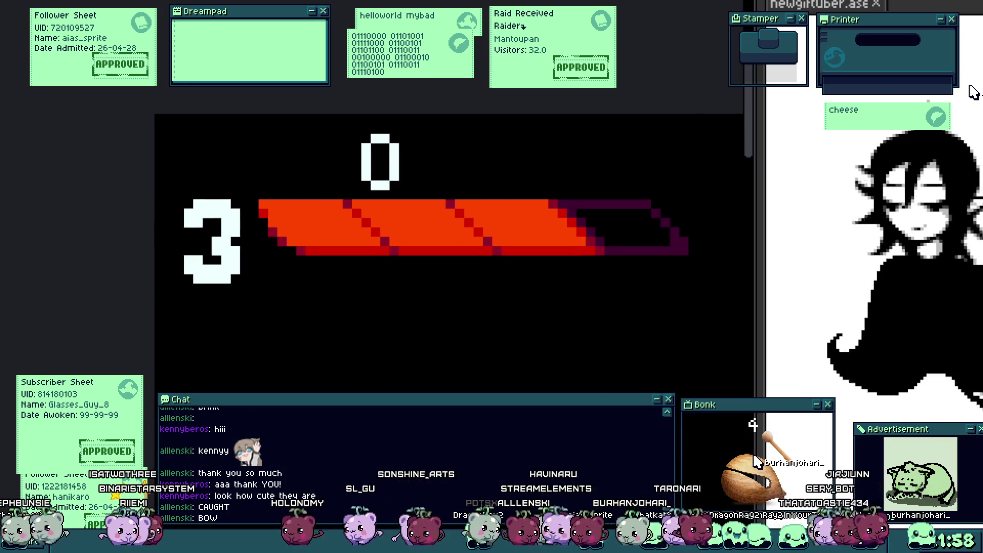
{"action": "scroll", "coordinate": [202, 225], "scroll_direction": "up", "scroll_amount": 2}
{"action": "left_click_drag", "start_coordinate": [128, 254], "coordinate": [307, 455]}
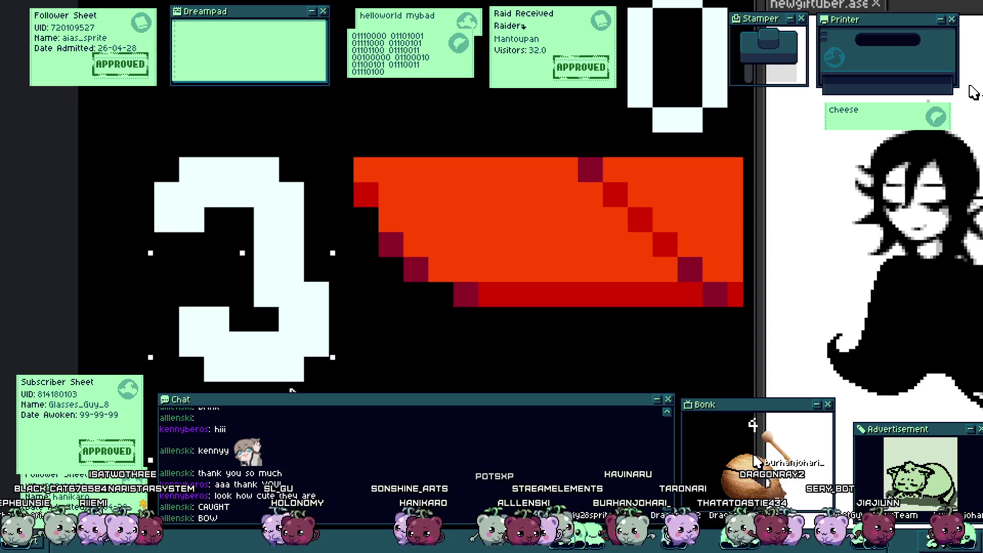
{"action": "left_click_drag", "start_coordinate": [235, 307], "coordinate": [260, 308]}
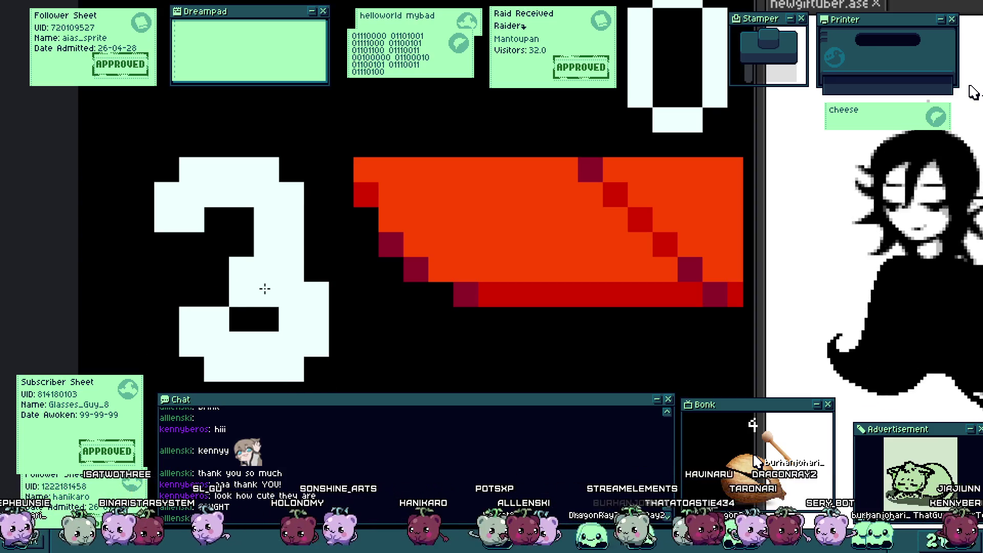
Step: Move the whole 3 one pixel right and one pixel up
{"action": "scroll", "coordinate": [296, 319], "scroll_direction": "down", "scroll_amount": 5}
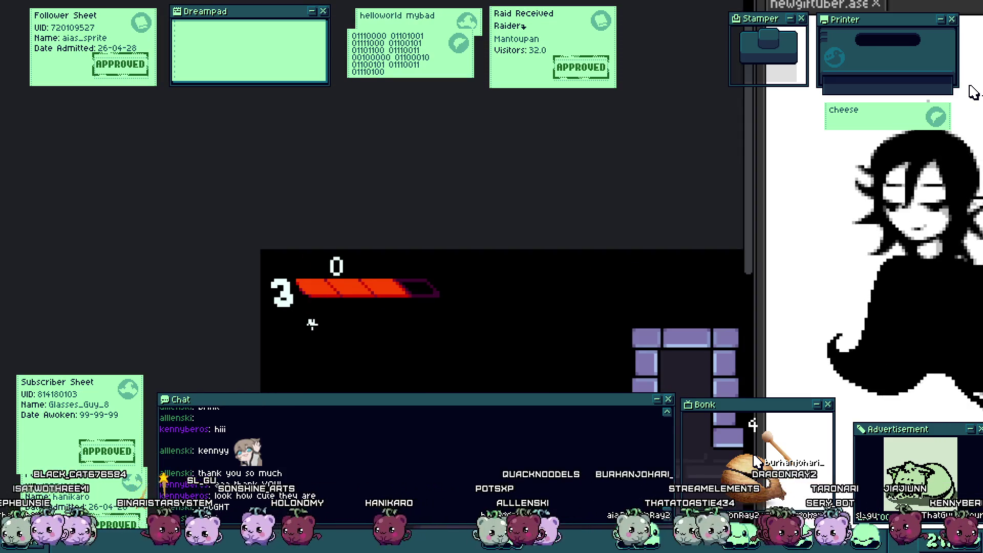
{"action": "scroll", "coordinate": [310, 323], "scroll_direction": "up", "scroll_amount": 2}
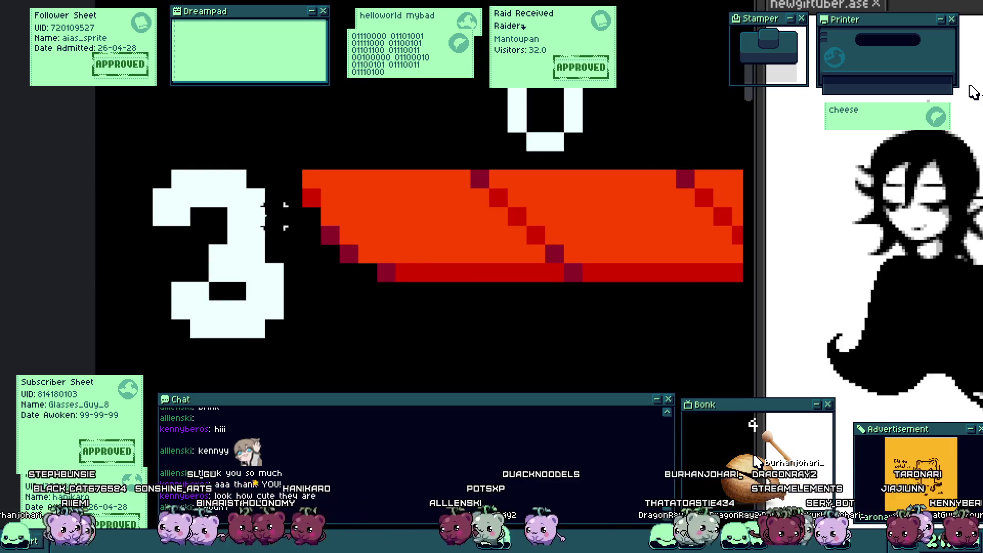
{"action": "left_click_drag", "start_coordinate": [94, 131], "coordinate": [285, 384]}
{"action": "mouse_move", "coordinate": [203, 362]}
{"action": "left_mouse_down"}
{"action": "mouse_move", "coordinate": [222, 362]}
{"action": "mouse_move", "coordinate": [229, 342]}
{"action": "left_mouse_up"}
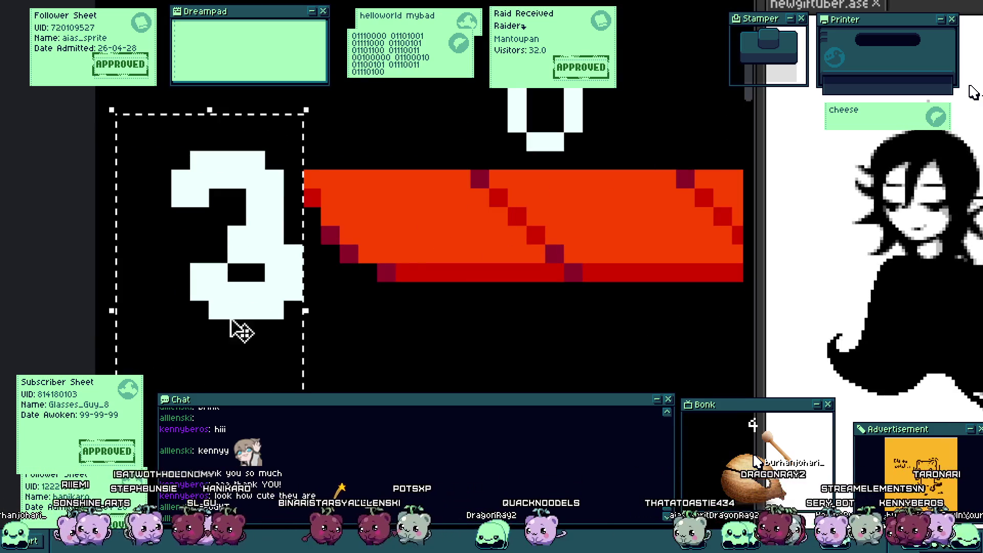
{"action": "left_click", "coordinate": [325, 259]}
{"action": "scroll", "coordinate": [333, 287], "scroll_direction": "down", "scroll_amount": 2}
{"action": "scroll", "coordinate": [334, 286], "scroll_direction": "down", "scroll_amount": 1}
{"action": "scroll", "coordinate": [335, 285], "scroll_direction": "up", "scroll_amount": 3}
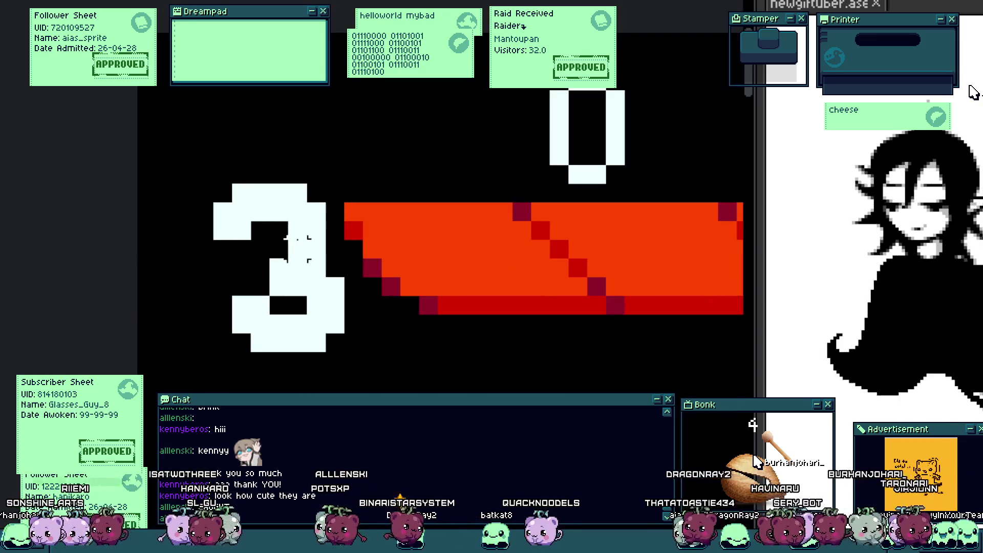
Step: Reselect the 3 for repositioning and bring the area below the red bar into view
{"action": "key", "text": "b"}
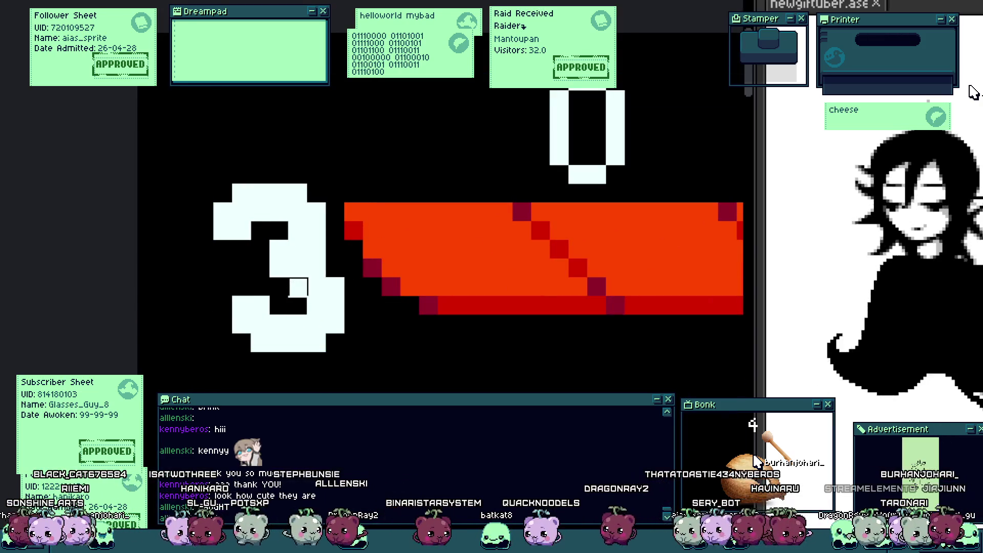
{"action": "scroll", "coordinate": [298, 287], "scroll_direction": "down", "scroll_amount": 3}
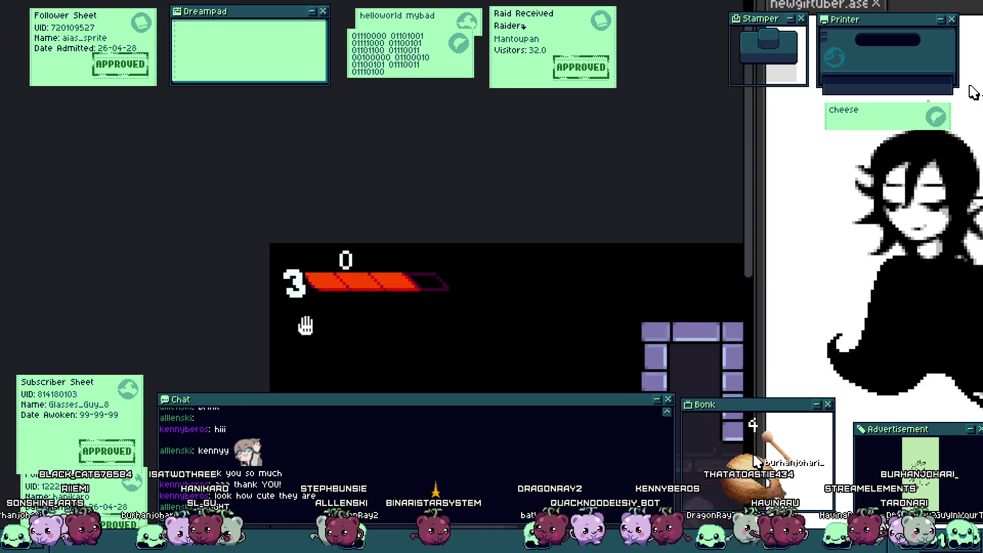
{"action": "scroll", "coordinate": [301, 315], "scroll_direction": "down", "scroll_amount": 1}
{"action": "scroll", "coordinate": [295, 307], "scroll_direction": "up", "scroll_amount": 3}
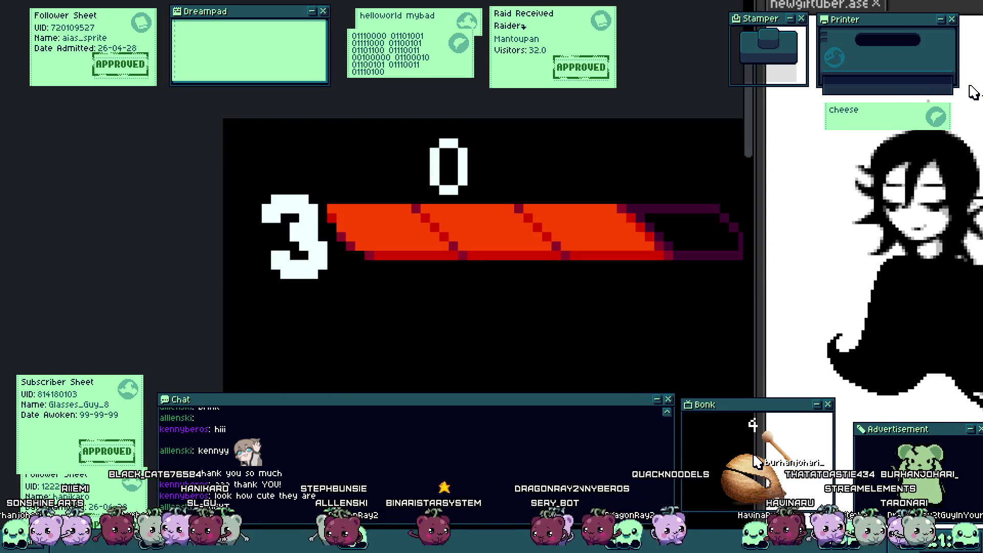
{"action": "scroll", "coordinate": [410, 205], "scroll_direction": "up", "scroll_amount": 2}
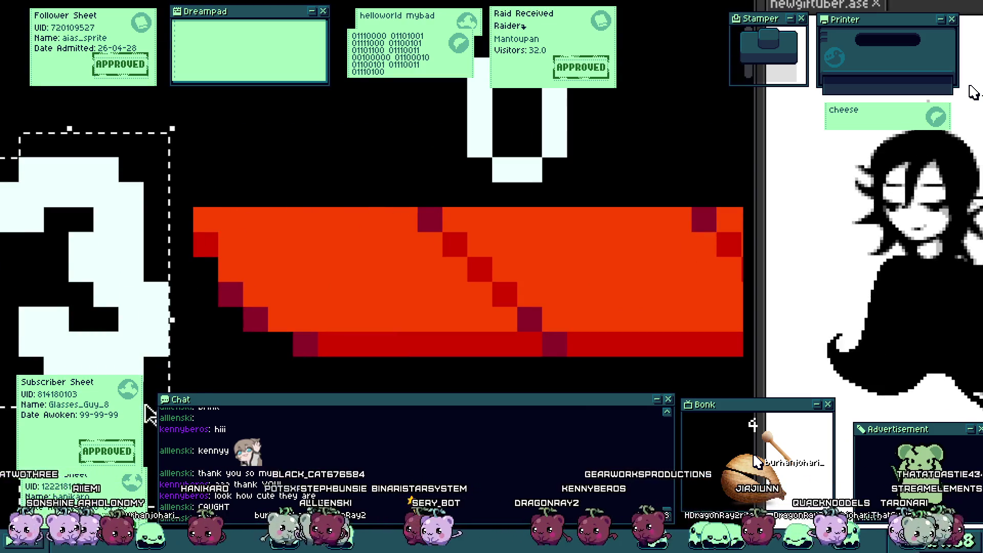
{"action": "scroll", "coordinate": [306, 356], "scroll_direction": "down", "scroll_amount": 3}
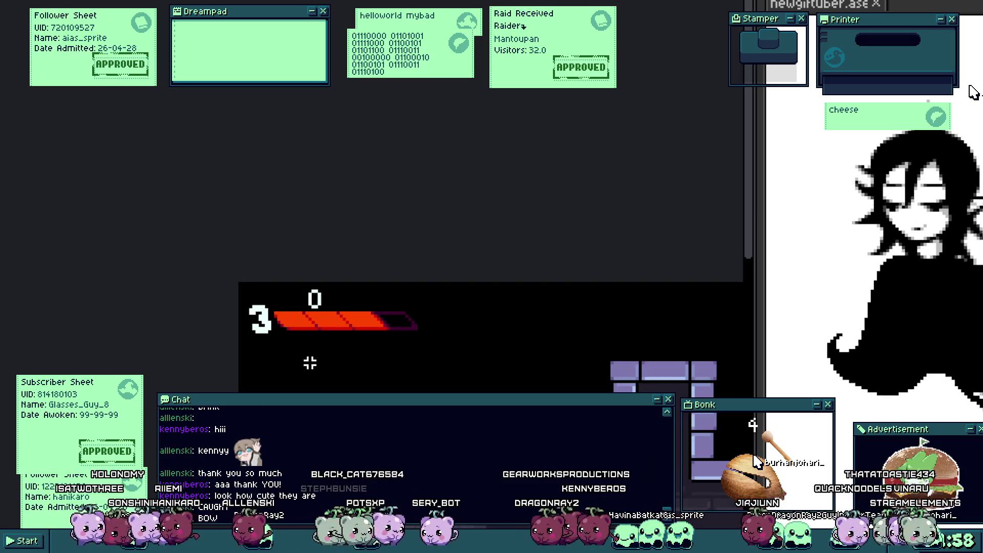
{"action": "scroll", "coordinate": [297, 362], "scroll_direction": "down", "scroll_amount": 2}
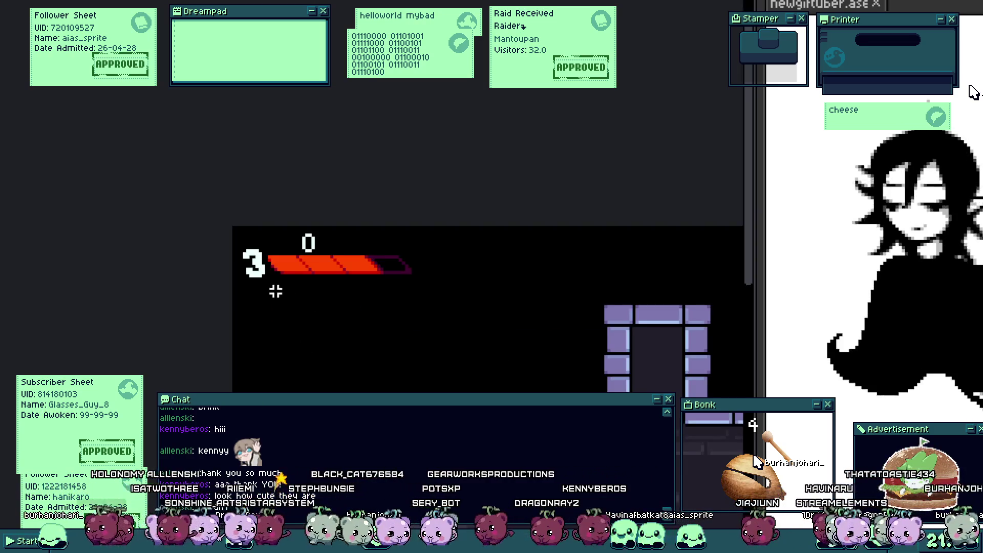
{"action": "left_click_drag", "start_coordinate": [239, 247], "coordinate": [272, 295]}
{"action": "scroll", "coordinate": [285, 290], "scroll_direction": "up", "scroll_amount": 3}
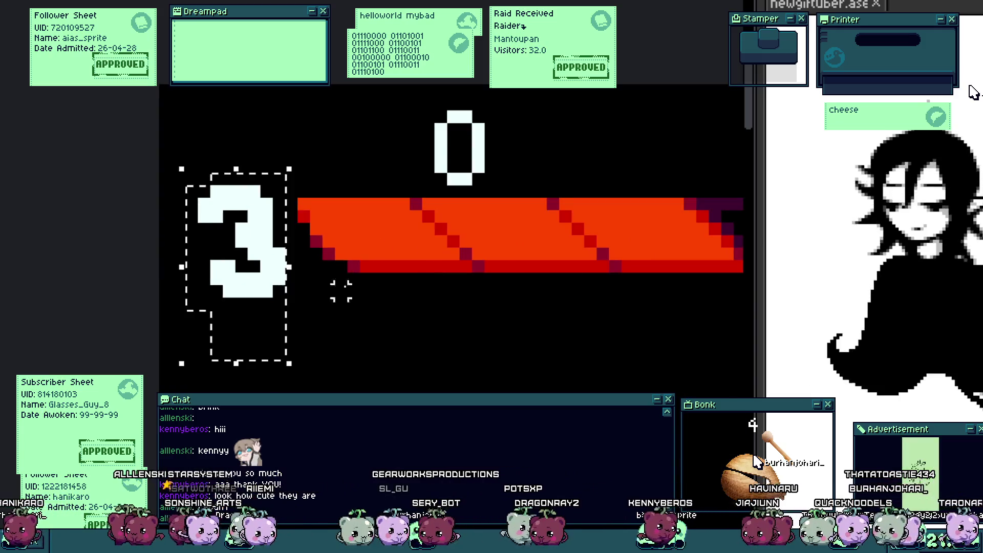
{"action": "scroll", "coordinate": [334, 307], "scroll_direction": "down", "scroll_amount": 3}
{"action": "scroll", "coordinate": [344, 306], "scroll_direction": "down", "scroll_amount": 2}
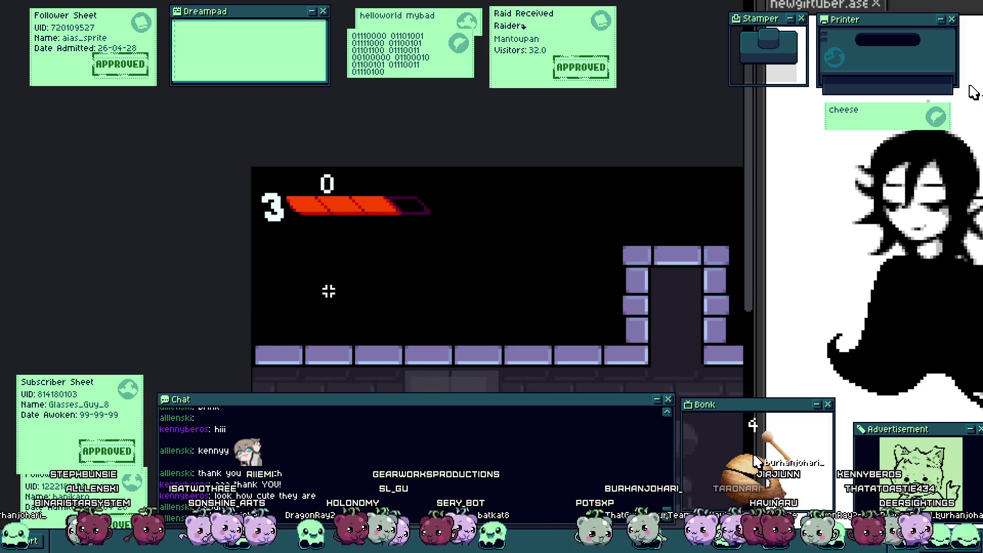
{"action": "scroll", "coordinate": [357, 226], "scroll_direction": "up", "scroll_amount": 2}
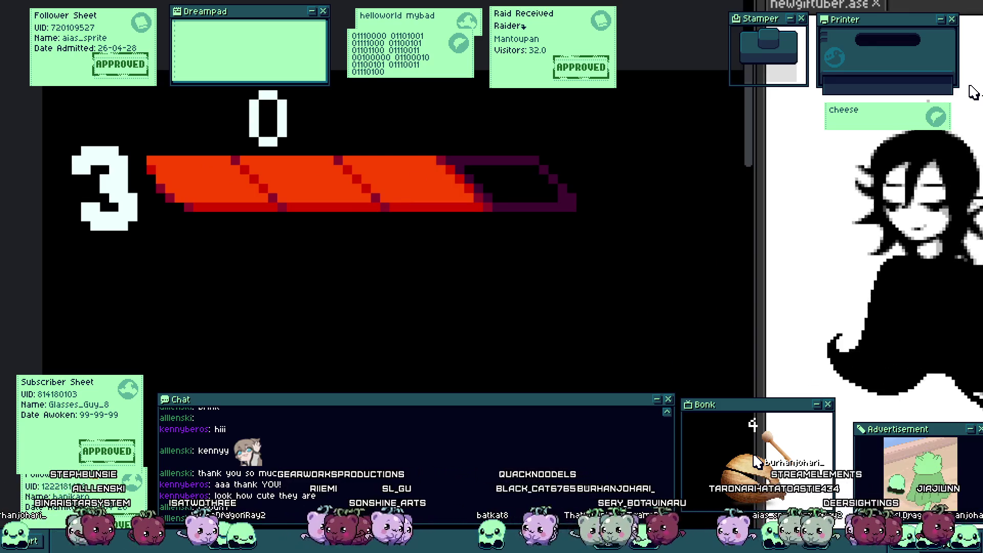
{"action": "scroll", "coordinate": [226, 265], "scroll_direction": "up", "scroll_amount": 2}
{"action": "left_click_drag", "start_coordinate": [114, 207], "coordinate": [92, 239]}
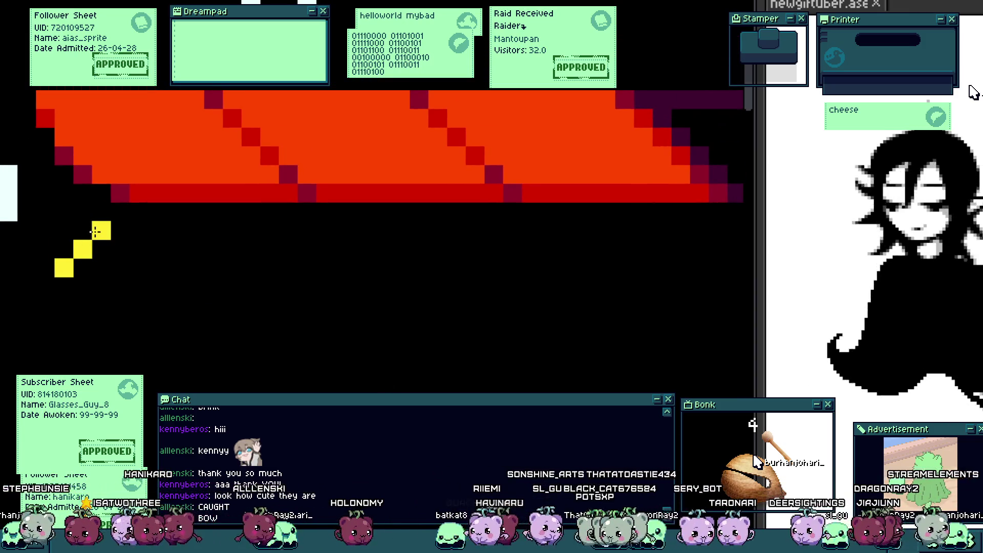
{"action": "scroll", "coordinate": [115, 242], "scroll_direction": "down", "scroll_amount": 1}
{"action": "scroll", "coordinate": [116, 242], "scroll_direction": "down", "scroll_amount": 1}
{"action": "left_click_drag", "start_coordinate": [115, 242], "coordinate": [336, 241]}
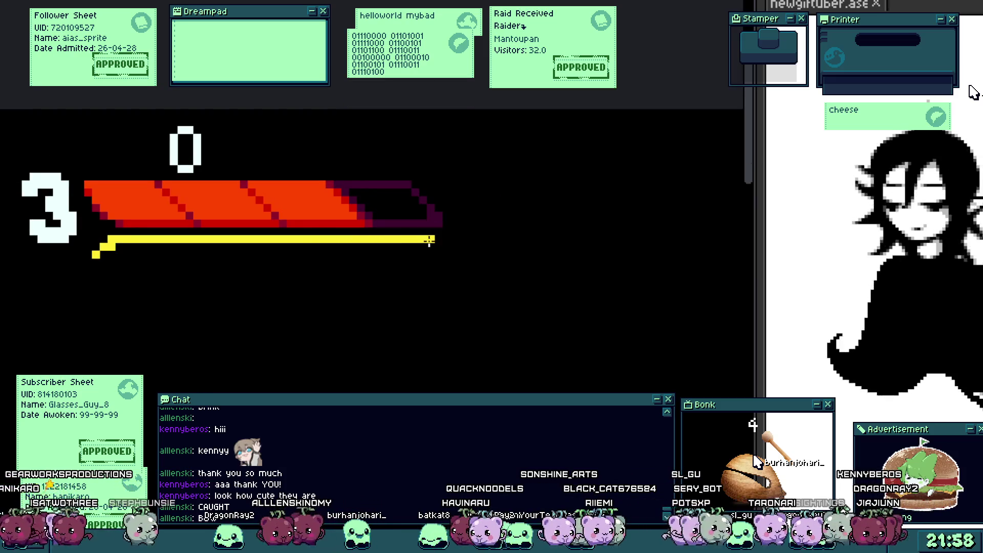
{"action": "scroll", "coordinate": [441, 239], "scroll_direction": "up", "scroll_amount": 1}
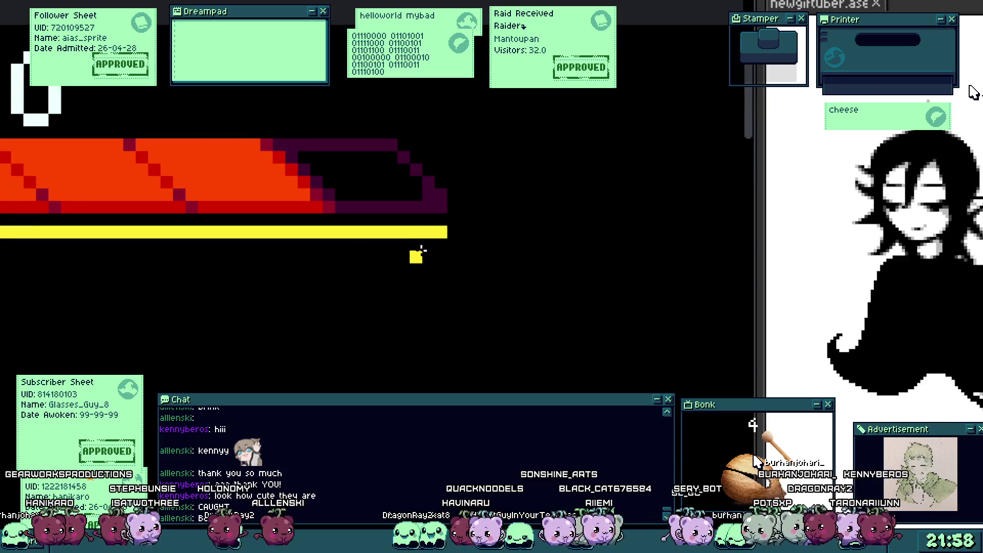
{"action": "left_click_drag", "start_coordinate": [416, 244], "coordinate": [11, 246]}
{"action": "scroll", "coordinate": [177, 299], "scroll_direction": "down", "scroll_amount": 2}
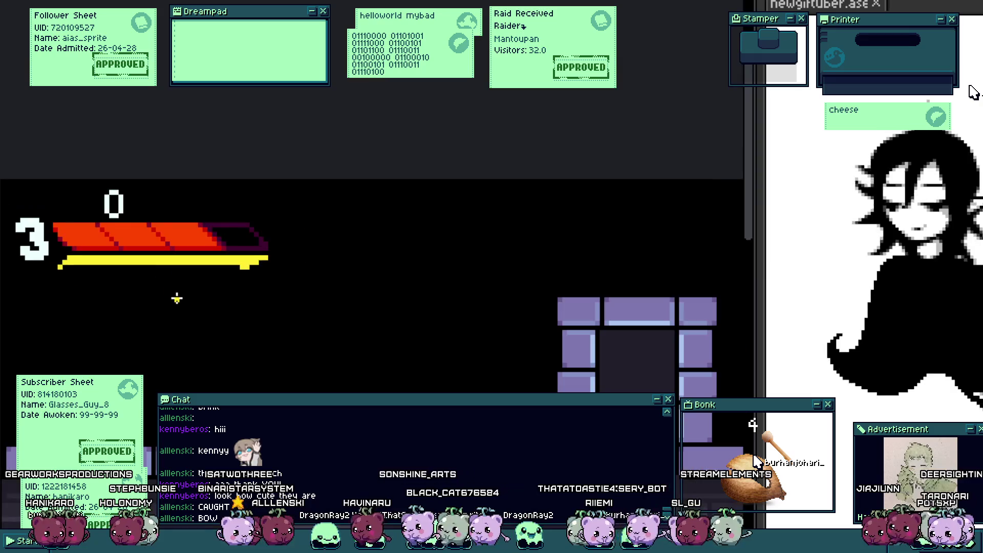
{"action": "scroll", "coordinate": [184, 300], "scroll_direction": "down", "scroll_amount": 1}
{"action": "scroll", "coordinate": [253, 278], "scroll_direction": "up", "scroll_amount": 3}
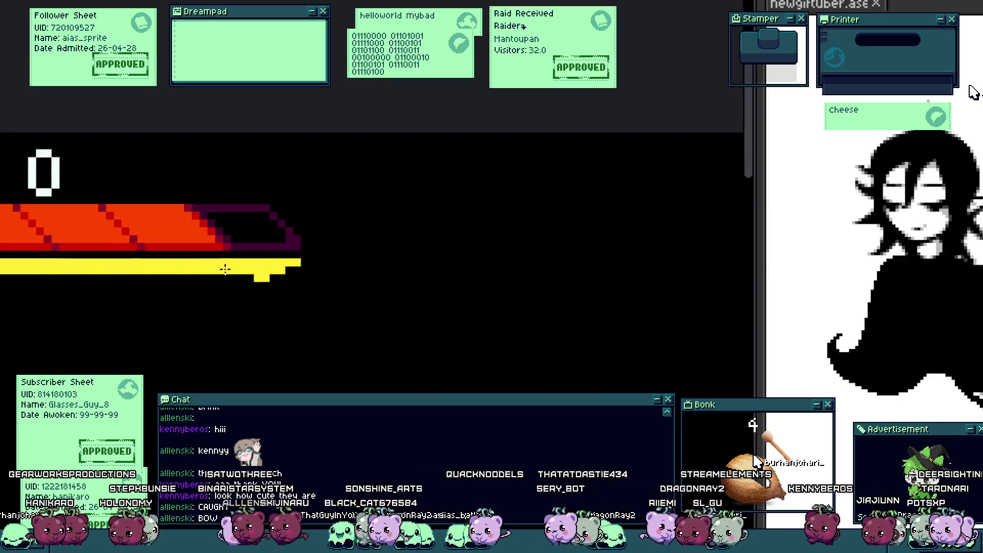
{"action": "left_click_drag", "start_coordinate": [253, 279], "coordinate": [3, 279]}
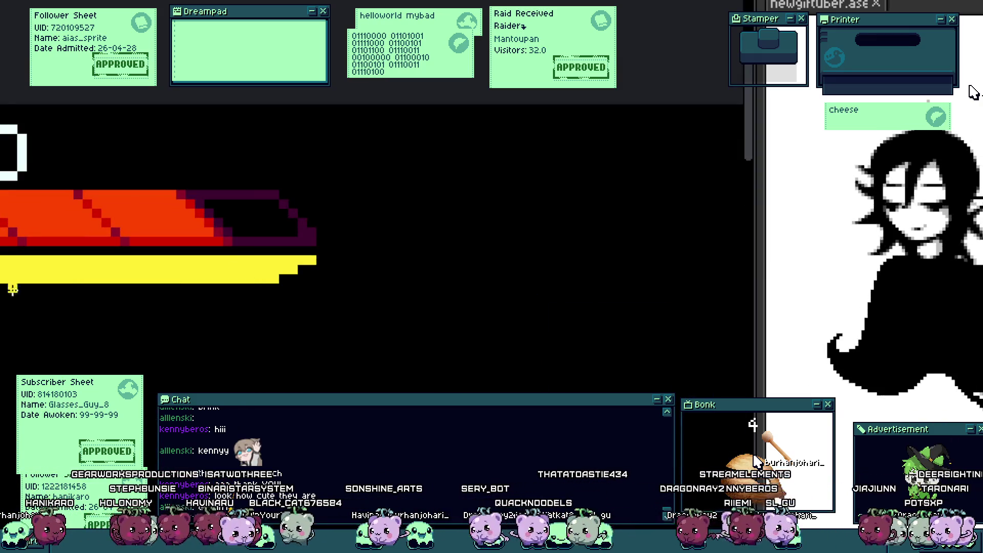
{"action": "scroll", "coordinate": [12, 289], "scroll_direction": "down", "scroll_amount": 3}
{"action": "left_click_drag", "start_coordinate": [91, 338], "coordinate": [188, 271]}
{"action": "scroll", "coordinate": [264, 239], "scroll_direction": "up", "scroll_amount": 1}
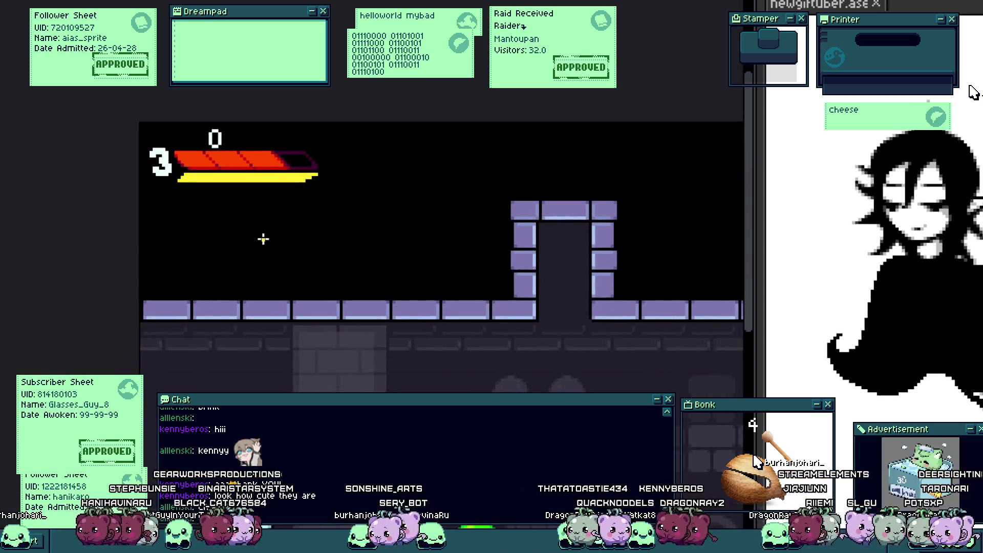
{"action": "scroll", "coordinate": [273, 236], "scroll_direction": "down", "scroll_amount": 1}
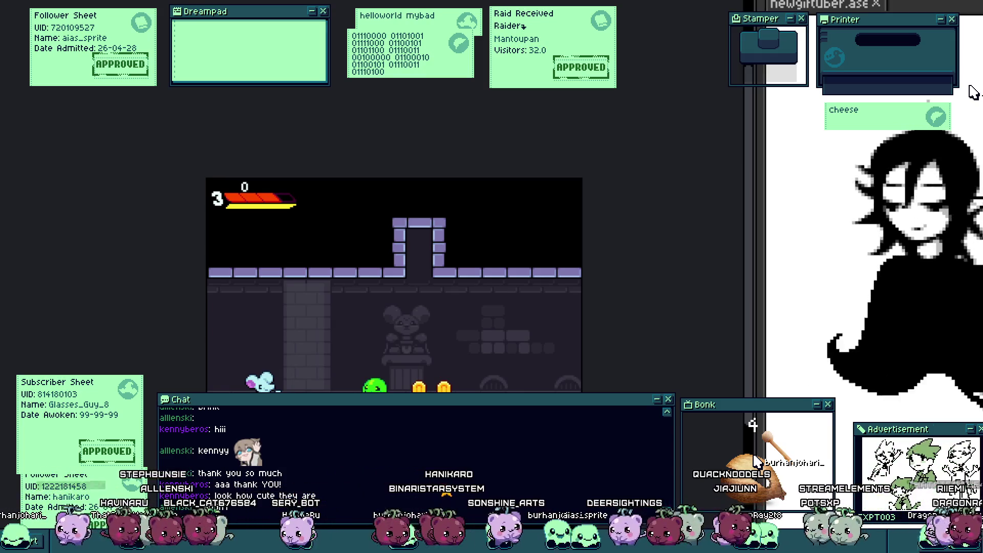
{"action": "left_click_drag", "start_coordinate": [323, 431], "coordinate": [381, 350]}
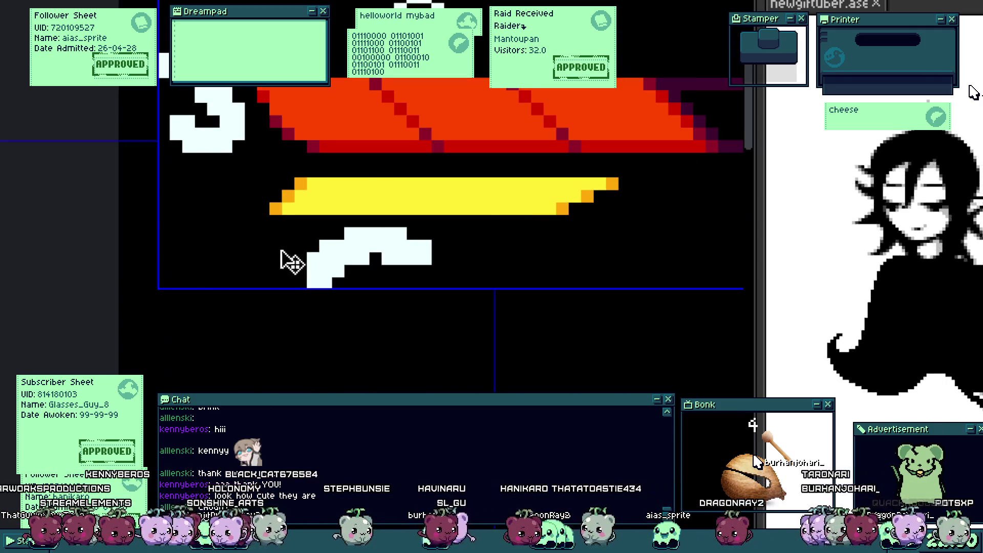
Step: Draw two white pencil strokes forming the new icon left of the yellow bar
{"action": "left_click_drag", "start_coordinate": [183, 199], "coordinate": [214, 216]}
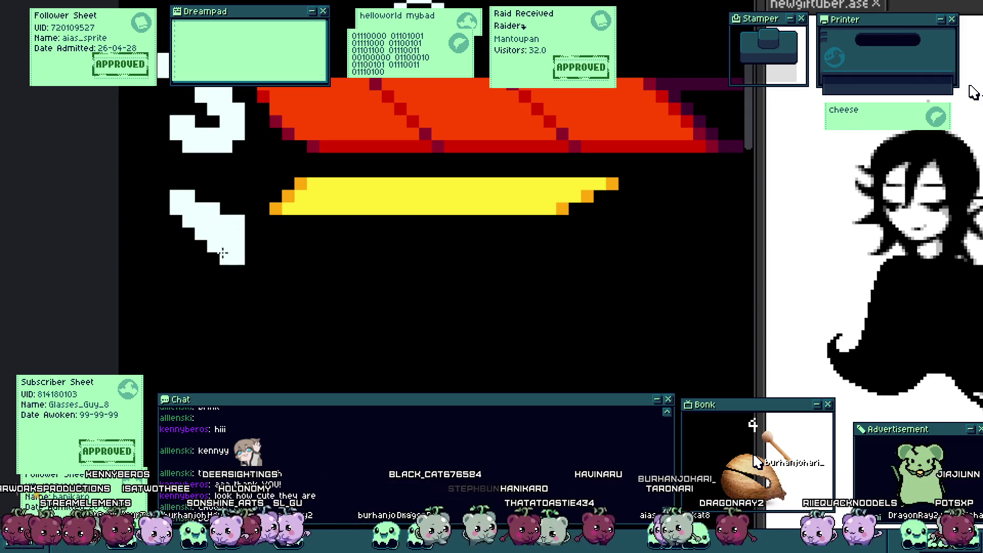
{"action": "mouse_move", "coordinate": [221, 258]}
{"action": "left_mouse_down"}
{"action": "mouse_move", "coordinate": [190, 237]}
{"action": "mouse_move", "coordinate": [251, 206]}
{"action": "left_mouse_up"}
{"action": "scroll", "coordinate": [218, 248], "scroll_direction": "down", "scroll_amount": 3}
{"action": "scroll", "coordinate": [246, 215], "scroll_direction": "up", "scroll_amount": 3}
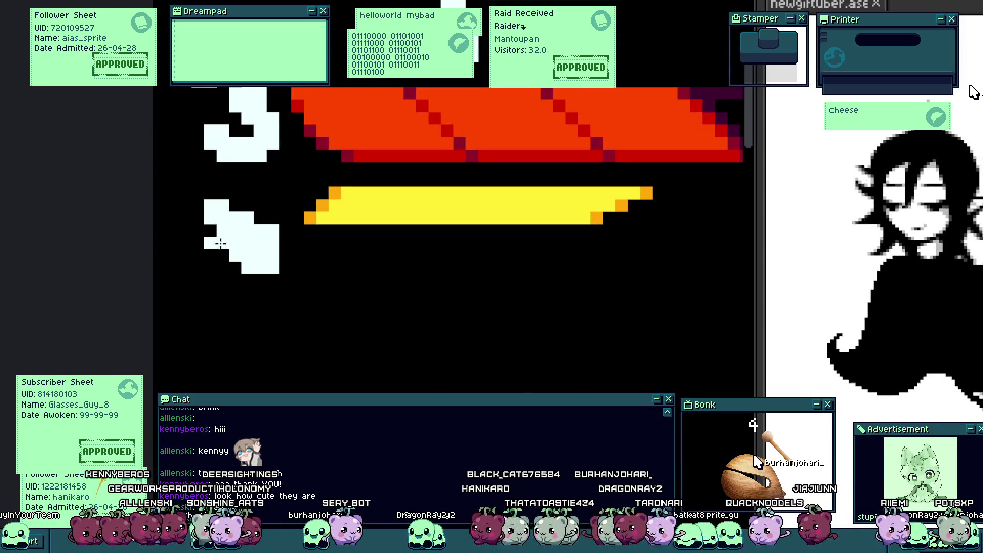
{"action": "scroll", "coordinate": [253, 207], "scroll_direction": "down", "scroll_amount": 2}
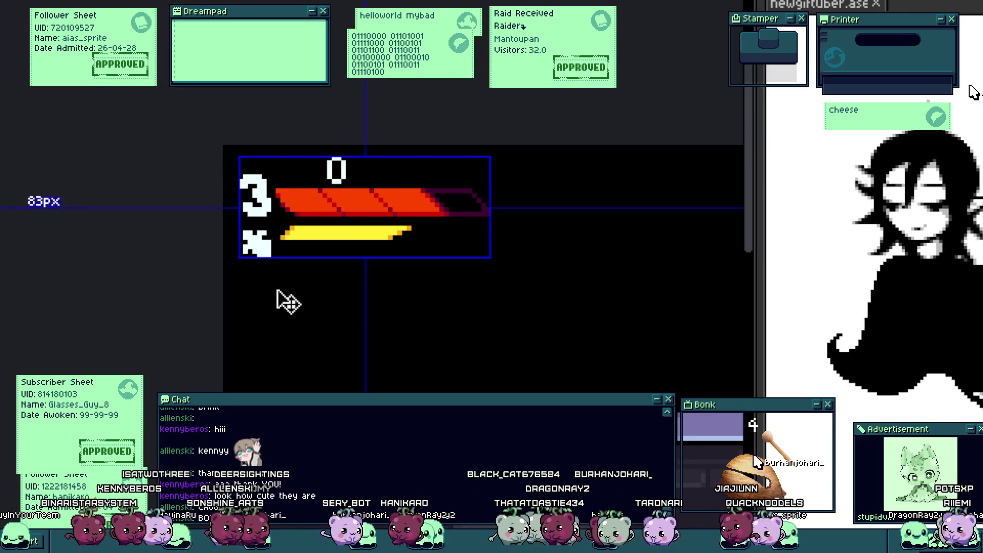
{"action": "scroll", "coordinate": [276, 276], "scroll_direction": "down", "scroll_amount": 2}
{"action": "scroll", "coordinate": [281, 273], "scroll_direction": "up", "scroll_amount": 2}
{"action": "scroll", "coordinate": [294, 284], "scroll_direction": "down", "scroll_amount": 2}
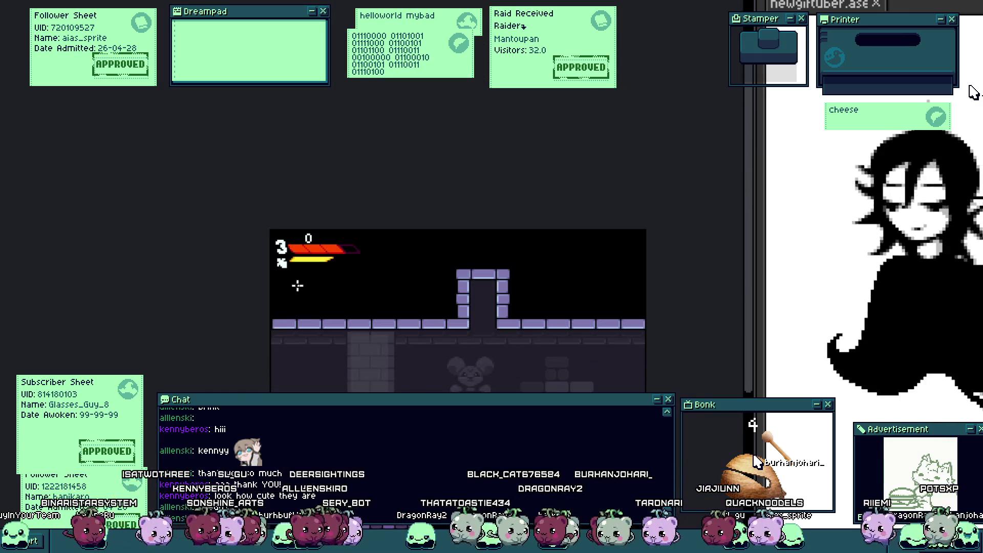
{"action": "scroll", "coordinate": [353, 358], "scroll_direction": "up", "scroll_amount": 3}
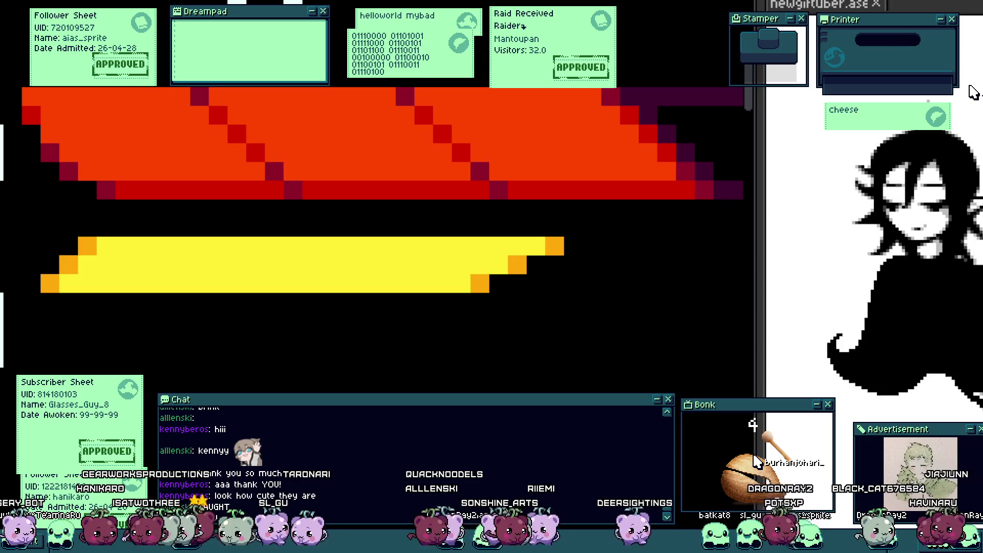
{"action": "scroll", "coordinate": [90, 249], "scroll_direction": "up", "scroll_amount": 1}
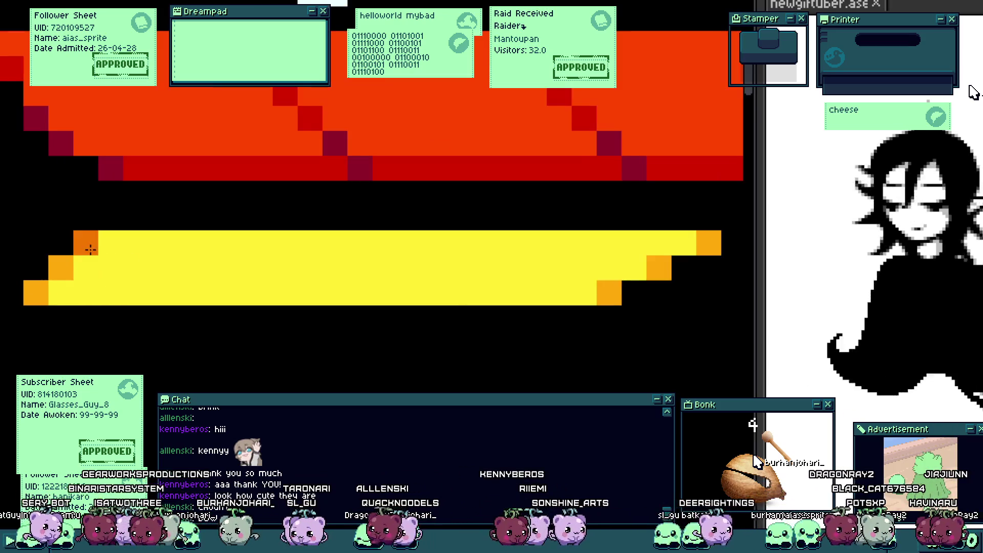
{"action": "scroll", "coordinate": [521, 302], "scroll_direction": "down", "scroll_amount": 1}
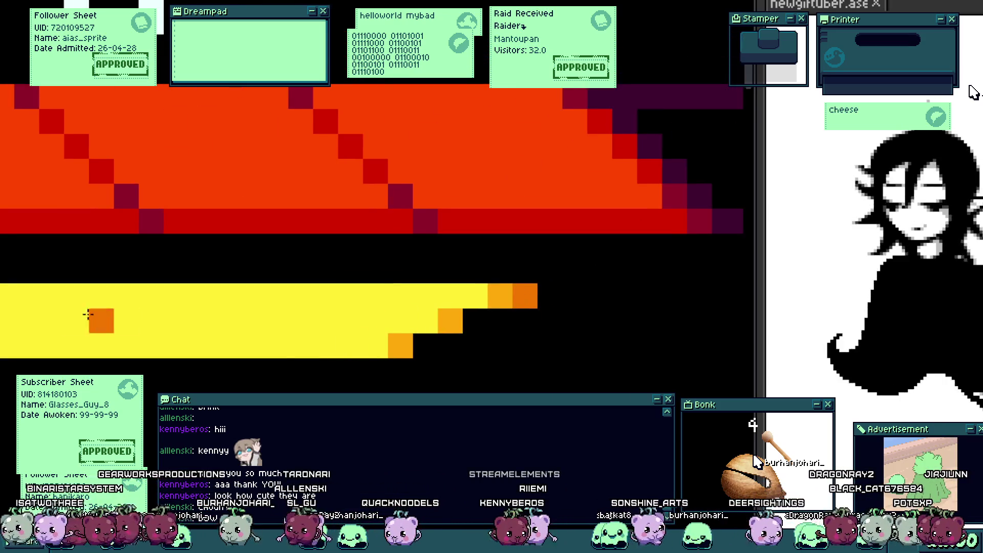
{"action": "scroll", "coordinate": [271, 353], "scroll_direction": "up", "scroll_amount": 1}
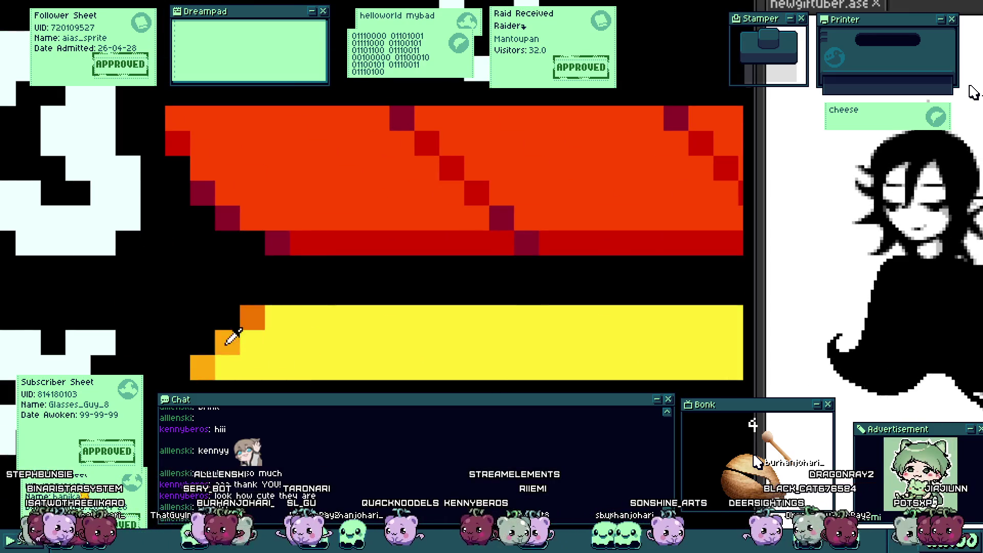
{"action": "scroll", "coordinate": [223, 361], "scroll_direction": "down", "scroll_amount": 3}
{"action": "scroll", "coordinate": [299, 359], "scroll_direction": "up", "scroll_amount": 2}
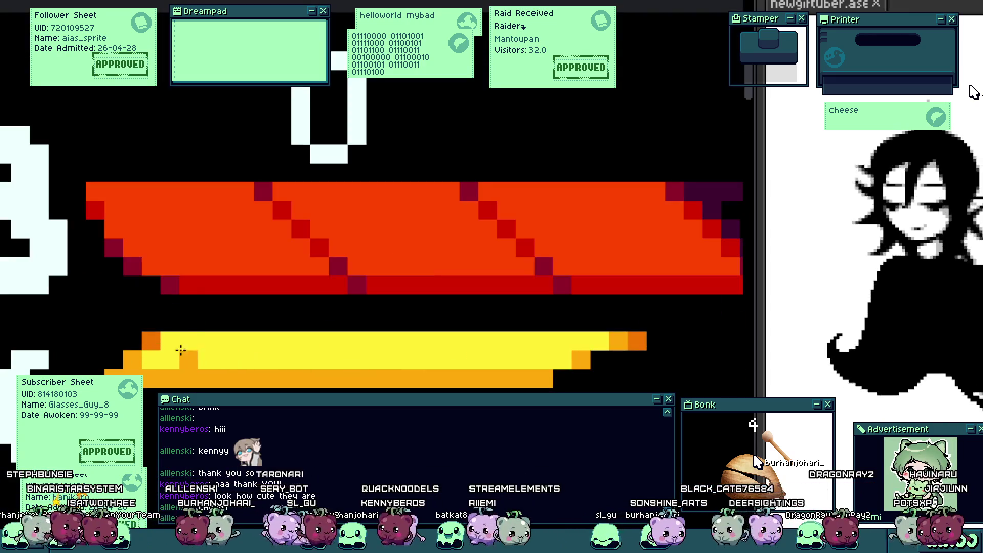
{"action": "scroll", "coordinate": [495, 343], "scroll_direction": "down", "scroll_amount": 5}
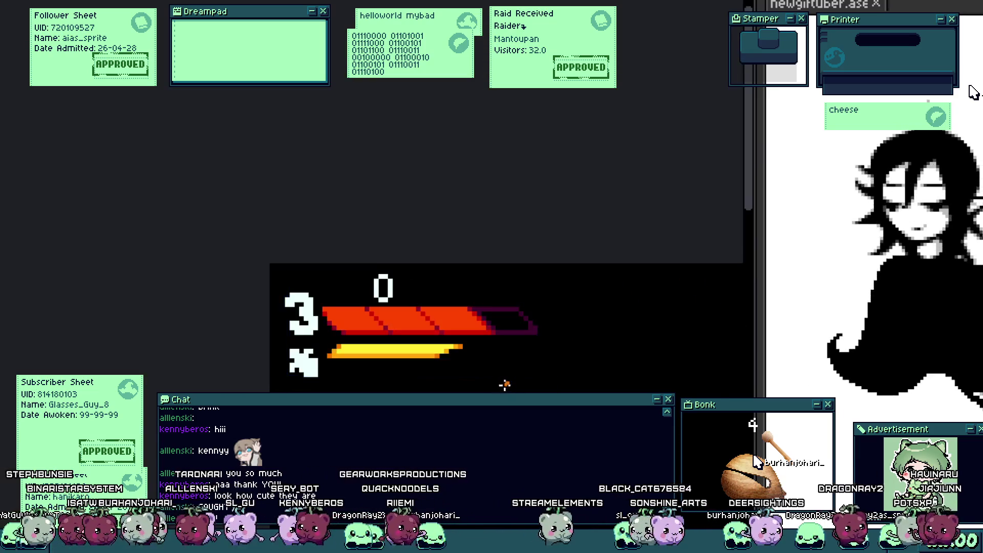
{"action": "scroll", "coordinate": [453, 369], "scroll_direction": "down", "scroll_amount": 1}
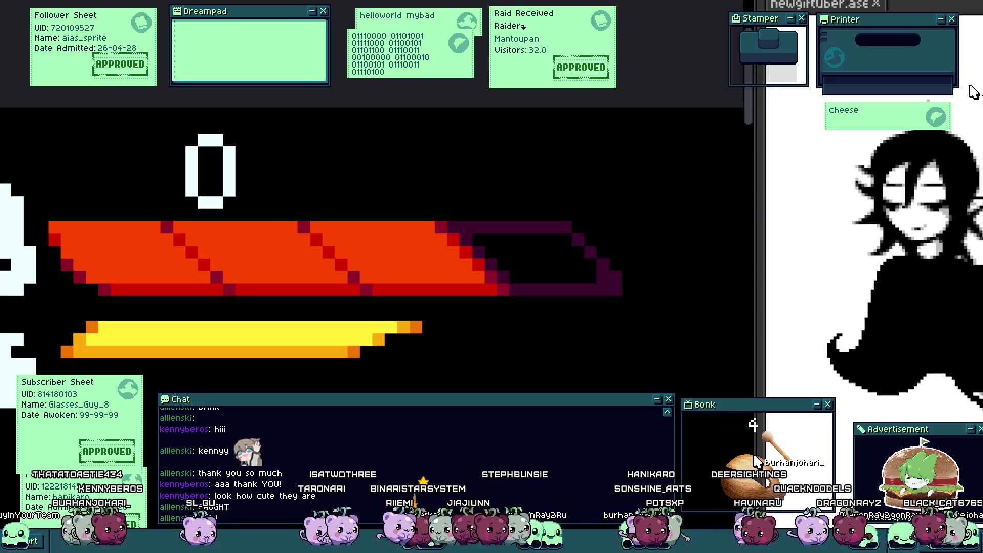
Step: Paint light orange highlight pixels along the red health bar's diagonal stripes
{"action": "scroll", "coordinate": [450, 238], "scroll_direction": "up", "scroll_amount": 2}
{"action": "left_click", "coordinate": [430, 233]}
{"action": "left_click", "coordinate": [575, 377], "text": "shift"}
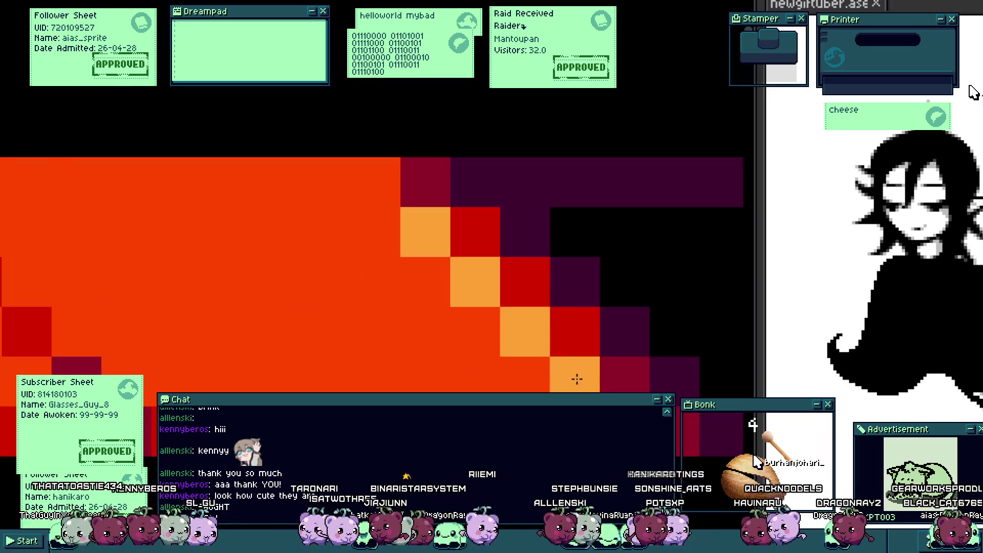
{"action": "left_click", "coordinate": [363, 188]}
{"action": "scroll", "coordinate": [354, 255], "scroll_direction": "down", "scroll_amount": 4}
{"action": "scroll", "coordinate": [312, 245], "scroll_direction": "up", "scroll_amount": 3}
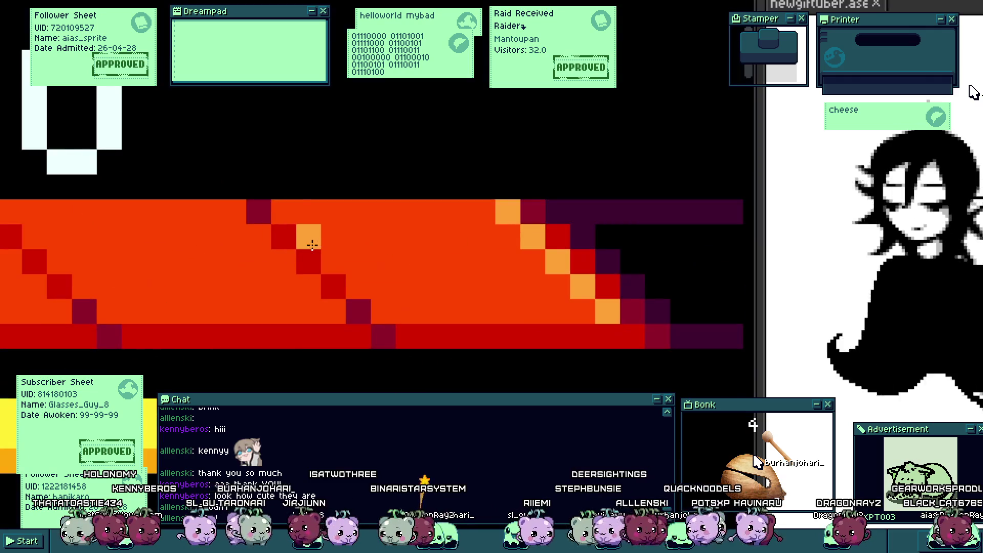
{"action": "left_click", "coordinate": [334, 311], "text": "shift"}
{"action": "left_click", "coordinate": [59, 311]}
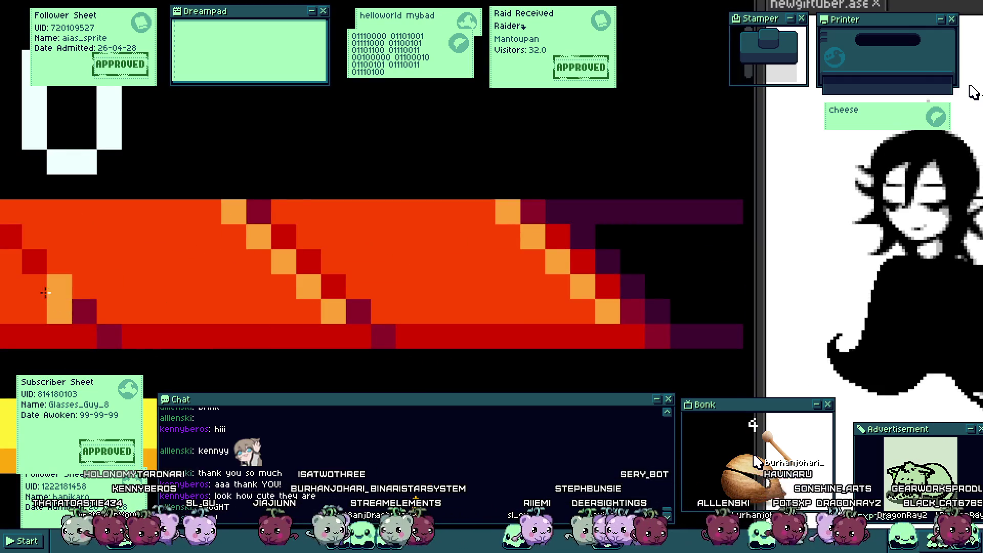
{"action": "left_click", "coordinate": [10, 261], "text": "shift"}
{"action": "scroll", "coordinate": [187, 259], "scroll_direction": "down", "scroll_amount": 4}
{"action": "scroll", "coordinate": [183, 266], "scroll_direction": "up", "scroll_amount": 1}
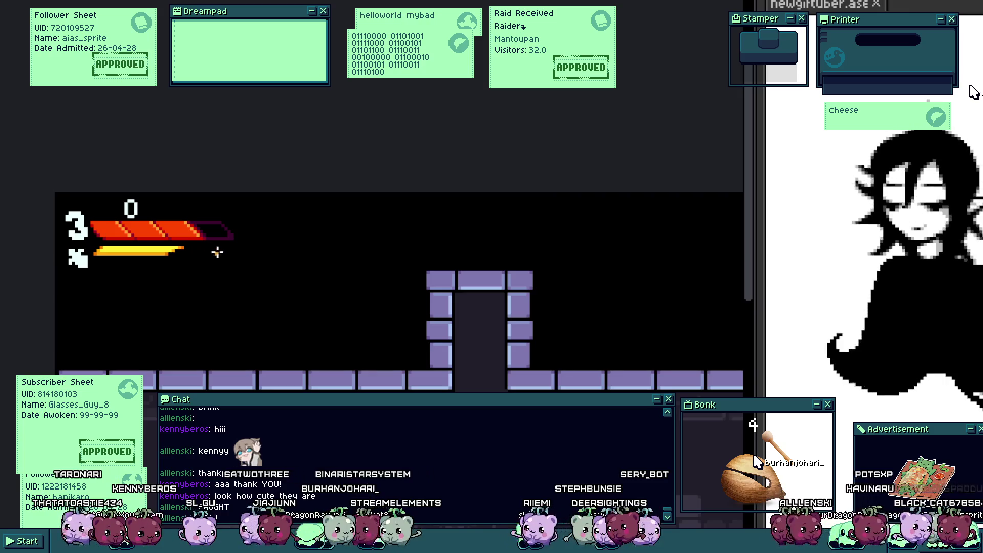
{"action": "scroll", "coordinate": [174, 229], "scroll_direction": "up", "scroll_amount": 3}
{"action": "scroll", "coordinate": [204, 230], "scroll_direction": "up", "scroll_amount": 2}
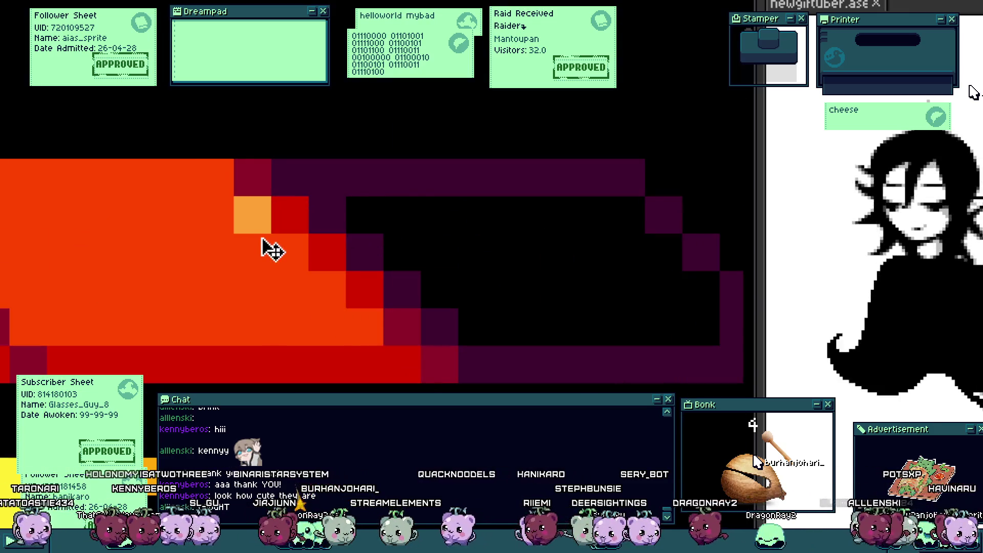
{"action": "scroll", "coordinate": [318, 276], "scroll_direction": "up", "scroll_amount": 2}
Step: Add more orange highlights along the red bar's top edge and its left end
{"action": "left_click", "coordinate": [306, 232]}
{"action": "left_click", "coordinate": [267, 232]}
{"action": "left_click", "coordinate": [305, 269]}
{"action": "left_click", "coordinate": [380, 306]}
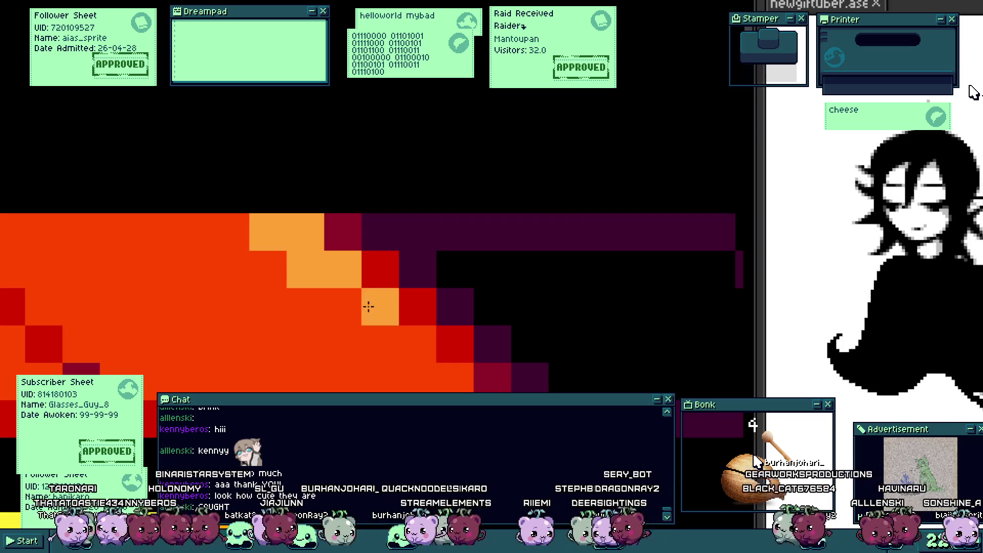
{"action": "scroll", "coordinate": [357, 328], "scroll_direction": "down", "scroll_amount": 4}
{"action": "scroll", "coordinate": [314, 290], "scroll_direction": "up", "scroll_amount": 4}
{"action": "left_click", "coordinate": [263, 247]}
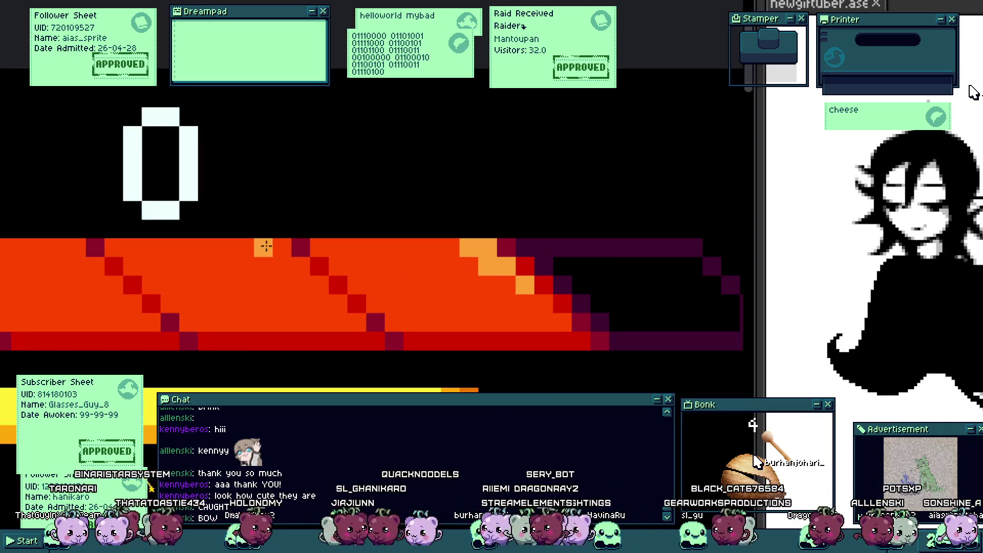
{"action": "left_click", "coordinate": [307, 277]}
{"action": "left_click", "coordinate": [95, 267]}
{"action": "left_click", "coordinate": [76, 266]}
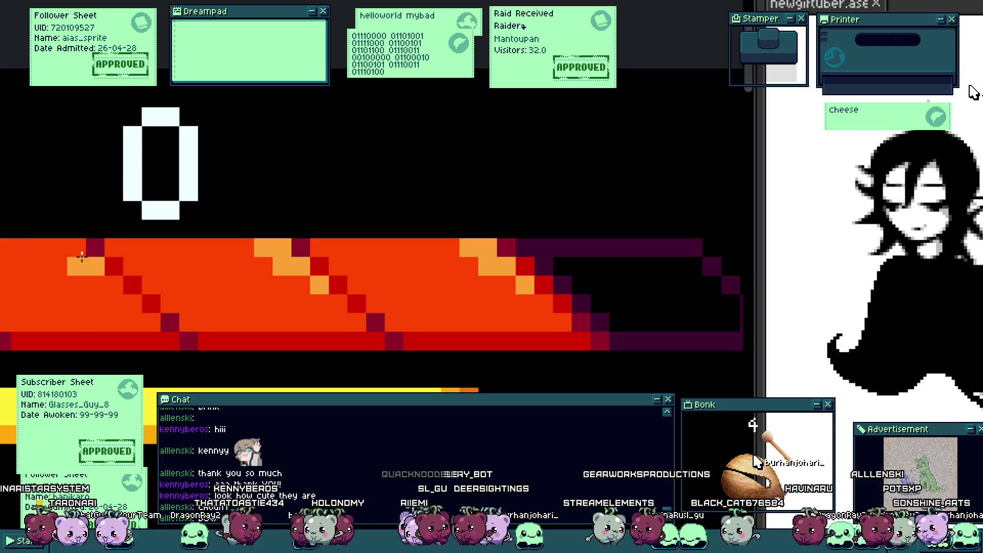
{"action": "left_click", "coordinate": [58, 249]}
{"action": "left_click", "coordinate": [112, 285]}
{"action": "left_click", "coordinate": [132, 248]}
{"action": "scroll", "coordinate": [167, 278], "scroll_direction": "down", "scroll_amount": 5}
{"action": "scroll", "coordinate": [167, 277], "scroll_direction": "up", "scroll_amount": 1}
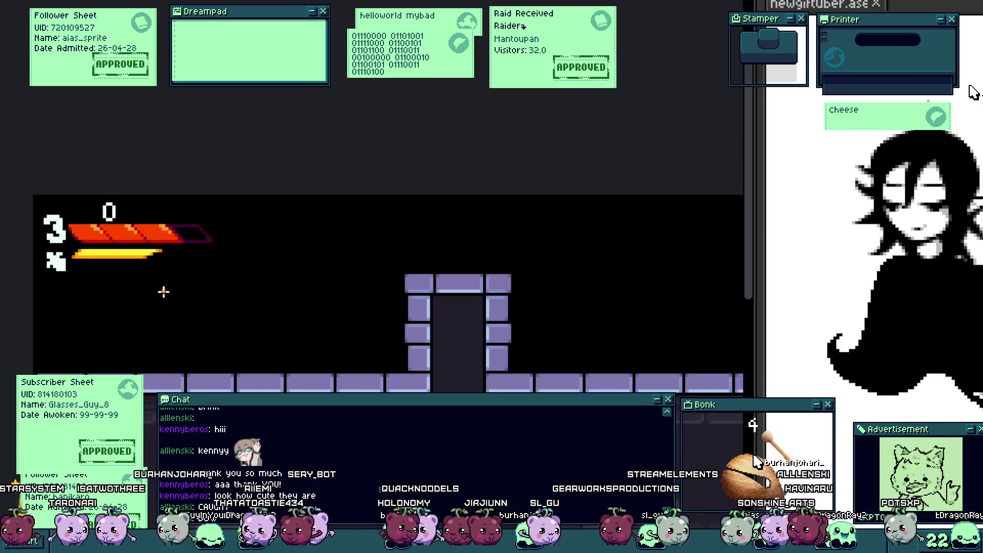
Step: Clear the outline around the health HUD and reposition the view of the level
{"action": "left_click_drag", "start_coordinate": [164, 292], "coordinate": [317, 302]}
{"action": "scroll", "coordinate": [313, 317], "scroll_direction": "down", "scroll_amount": 2}
{"action": "scroll", "coordinate": [311, 309], "scroll_direction": "up", "scroll_amount": 2}
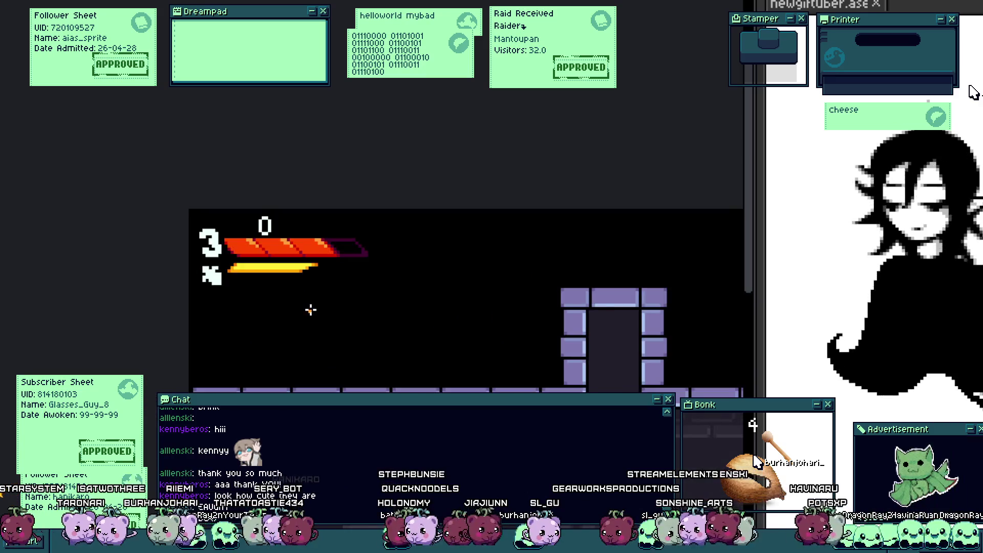
{"action": "scroll", "coordinate": [309, 307], "scroll_direction": "down", "scroll_amount": 2}
{"action": "scroll", "coordinate": [309, 328], "scroll_direction": "up", "scroll_amount": 3}
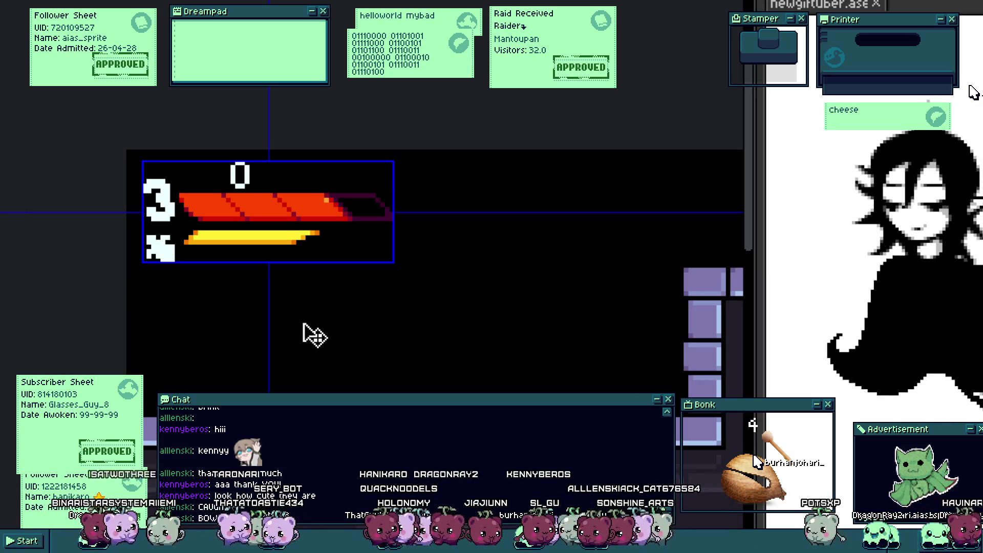
{"action": "key", "text": "F5"}
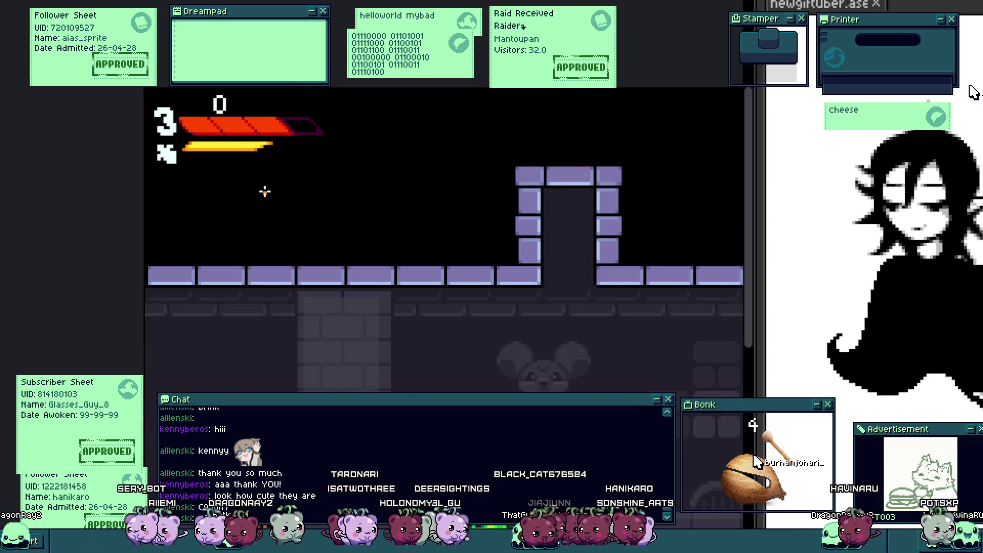
{"action": "left_click_drag", "start_coordinate": [254, 188], "coordinate": [280, 297]}
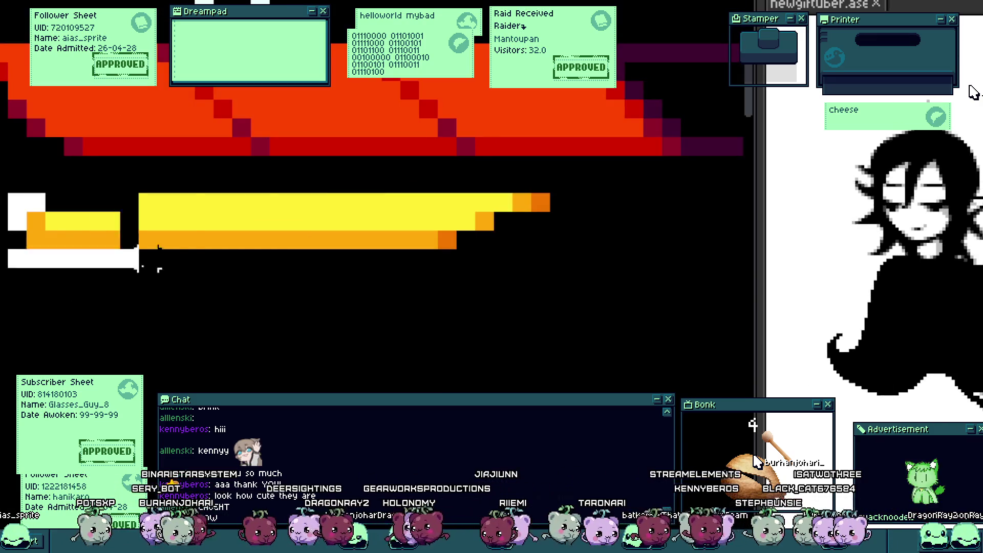
Step: Select the whole yellow energy bar and move it left under the red bar
{"action": "left_click_drag", "start_coordinate": [140, 267], "coordinate": [289, 325]}
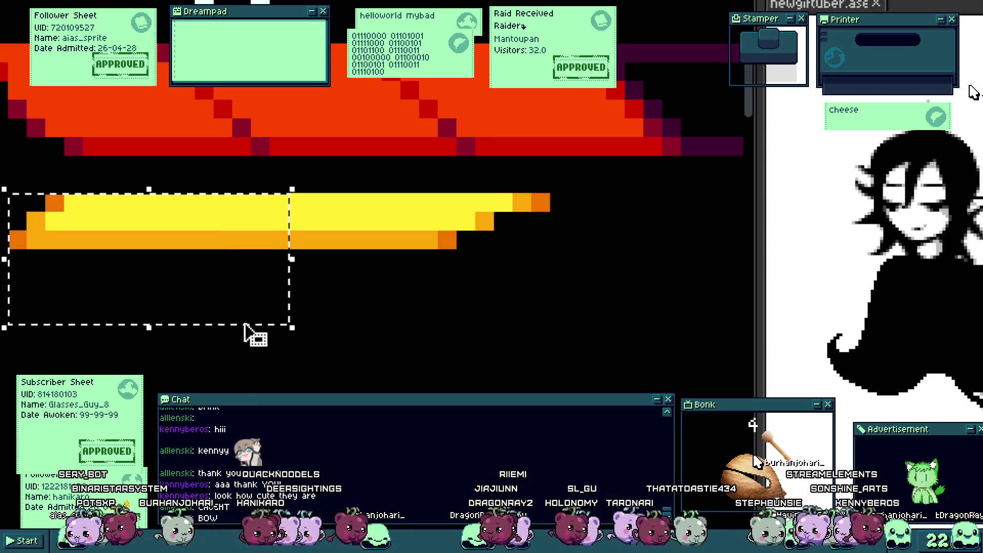
{"action": "scroll", "coordinate": [245, 332], "scroll_direction": "down", "scroll_amount": 4}
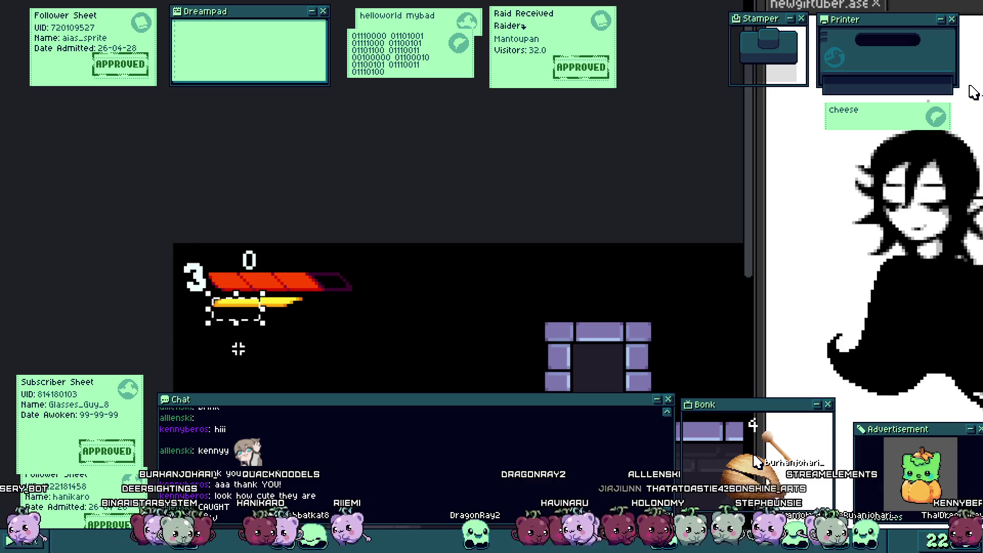
{"action": "scroll", "coordinate": [235, 346], "scroll_direction": "up", "scroll_amount": 1}
{"action": "scroll", "coordinate": [235, 346], "scroll_direction": "up", "scroll_amount": 1}
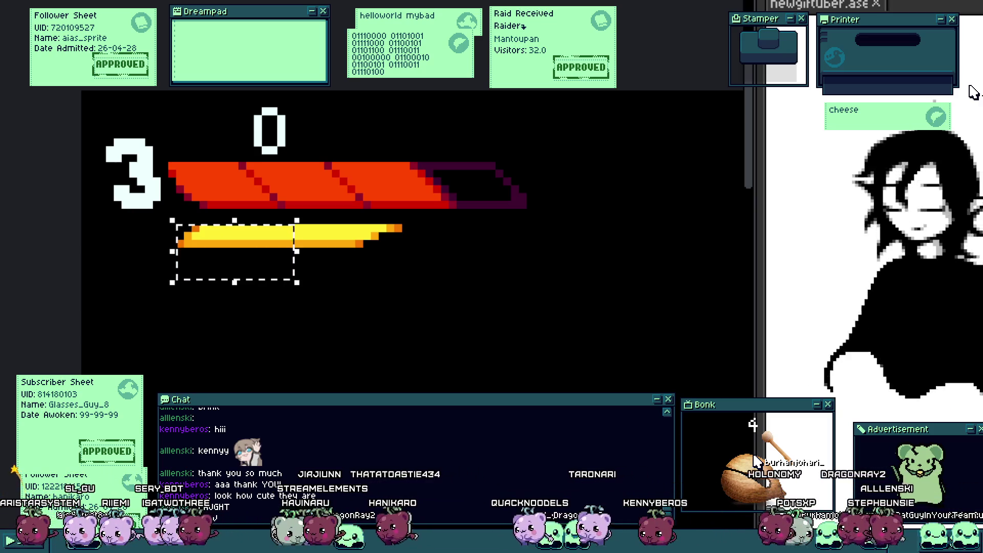
{"action": "scroll", "coordinate": [474, 228], "scroll_direction": "up", "scroll_amount": 1}
{"action": "left_click_drag", "start_coordinate": [433, 213], "coordinate": [76, 345]}
{"action": "scroll", "coordinate": [193, 300], "scroll_direction": "up", "scroll_amount": 1}
{"action": "left_click_drag", "start_coordinate": [193, 300], "coordinate": [171, 321]}
{"action": "scroll", "coordinate": [452, 263], "scroll_direction": "down", "scroll_amount": 3}
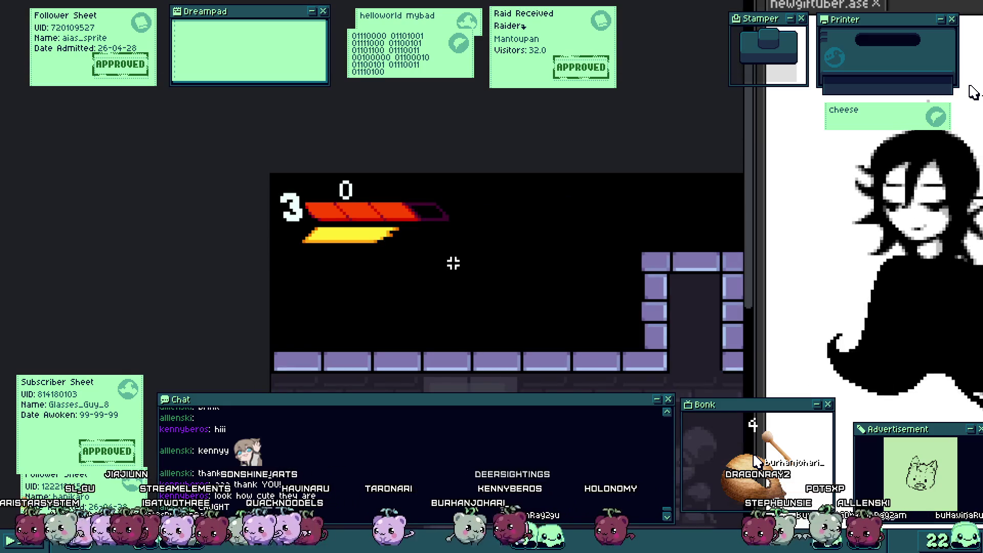
{"action": "scroll", "coordinate": [450, 264], "scroll_direction": "down", "scroll_amount": 1}
{"action": "scroll", "coordinate": [402, 251], "scroll_direction": "up", "scroll_amount": 3}
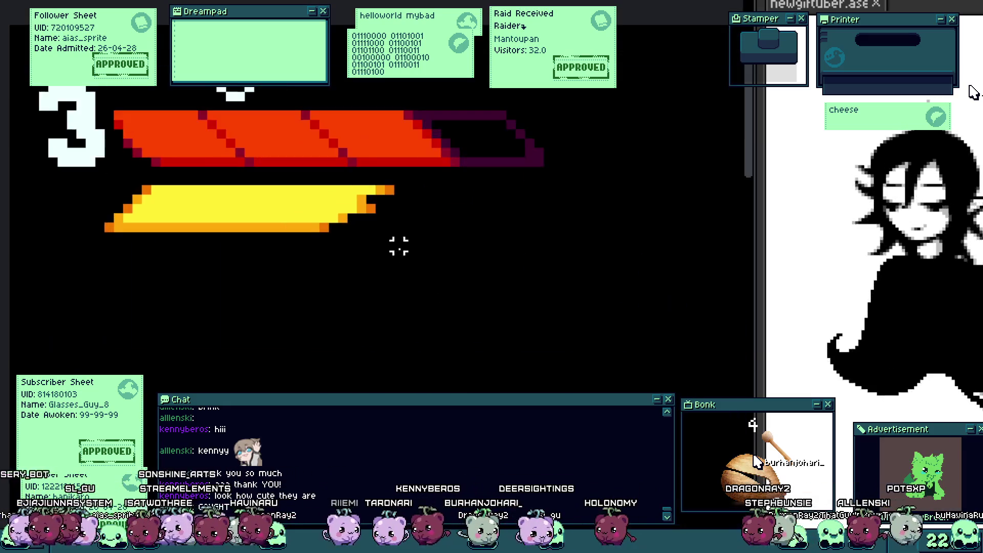
{"action": "scroll", "coordinate": [384, 221], "scroll_direction": "up", "scroll_amount": 1}
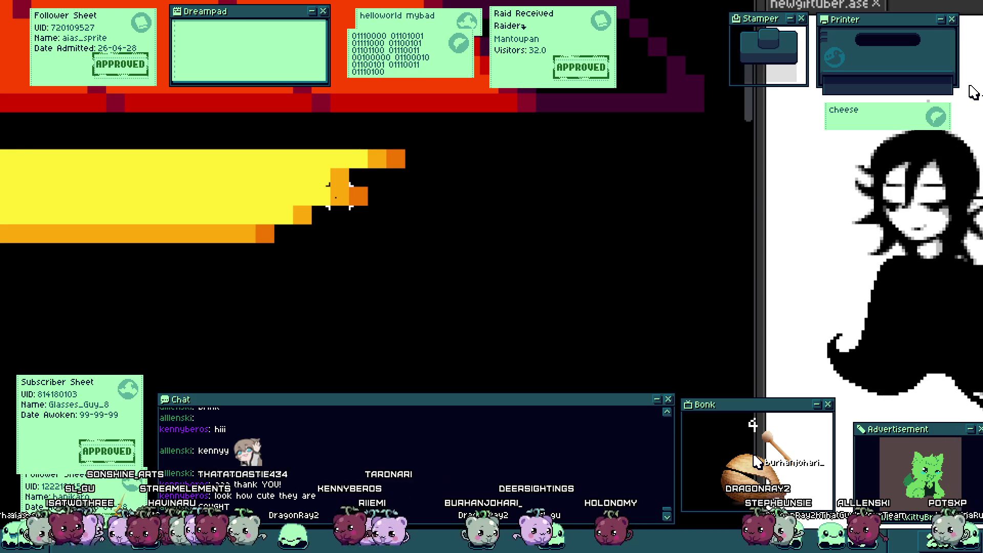
Step: Close in on the yellow bar's slanted end, fill its edge gaps with orange, and preview in-game
{"action": "left_click_drag", "start_coordinate": [338, 196], "coordinate": [332, 224]}
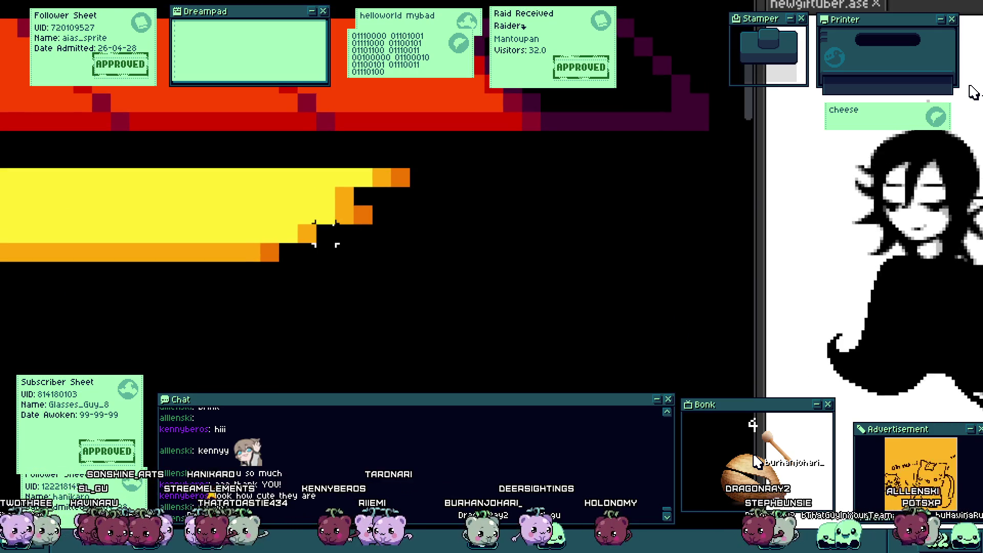
{"action": "mouse_move", "coordinate": [325, 234]}
{"action": "left_mouse_down"}
{"action": "mouse_move", "coordinate": [356, 264]}
{"action": "mouse_move", "coordinate": [428, 220]}
{"action": "left_mouse_up"}
{"action": "scroll", "coordinate": [362, 237], "scroll_direction": "up", "scroll_amount": 1}
{"action": "key", "text": "e"}
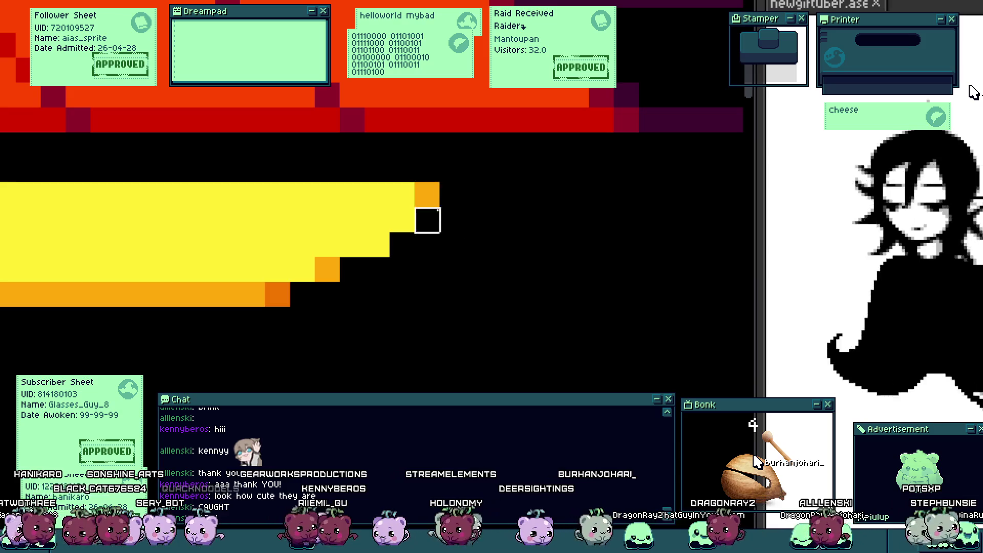
{"action": "key", "text": "alt+Tab"}
{"action": "key", "text": "alt+Tab"}
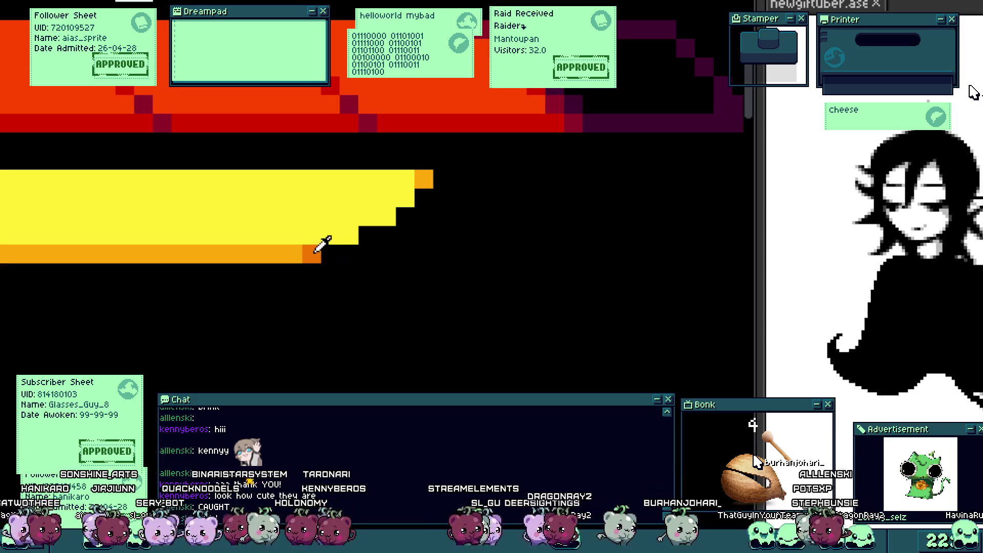
{"action": "scroll", "coordinate": [432, 169], "scroll_direction": "up", "scroll_amount": 2}
{"action": "left_click", "coordinate": [302, 276]}
{"action": "left_click", "coordinate": [298, 250]}
{"action": "key", "text": "alt+Tab"}
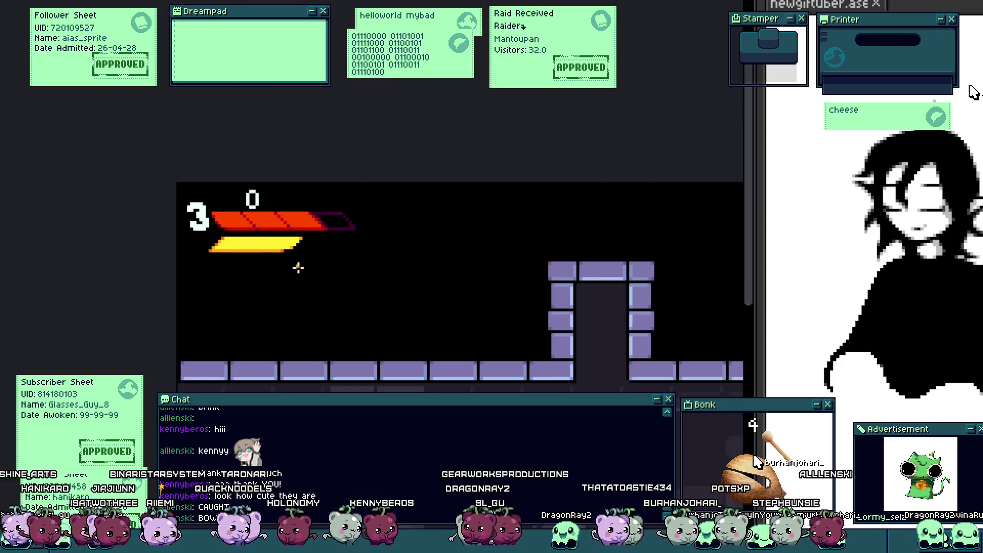
{"action": "key", "text": "alt+Tab"}
Step: Add one more orange pixel at the bar's end and recheck it in the game preview
{"action": "scroll", "coordinate": [284, 227], "scroll_direction": "down", "scroll_amount": 2}
{"action": "scroll", "coordinate": [285, 228], "scroll_direction": "up", "scroll_amount": 1}
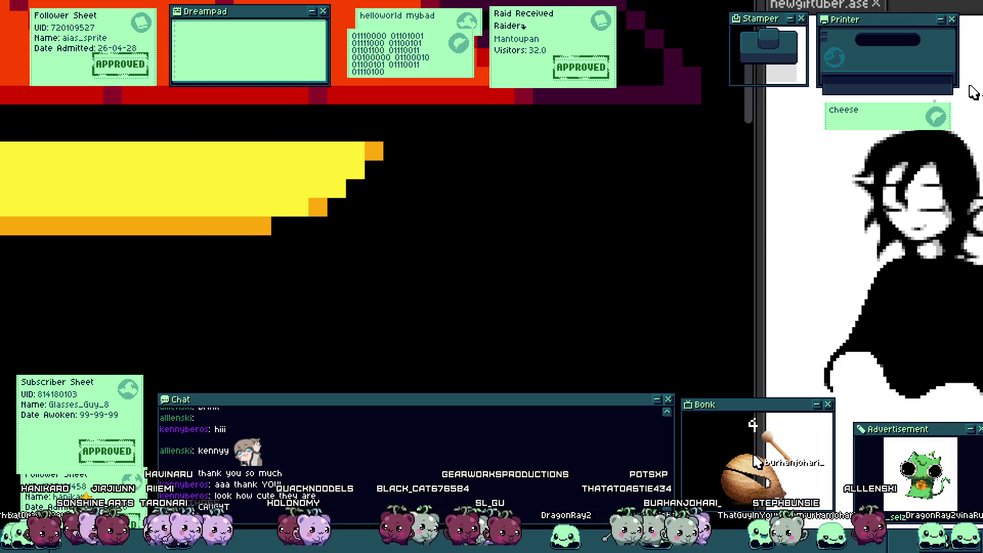
{"action": "left_click", "coordinate": [290, 230]}
{"action": "key", "text": "alt+Tab"}
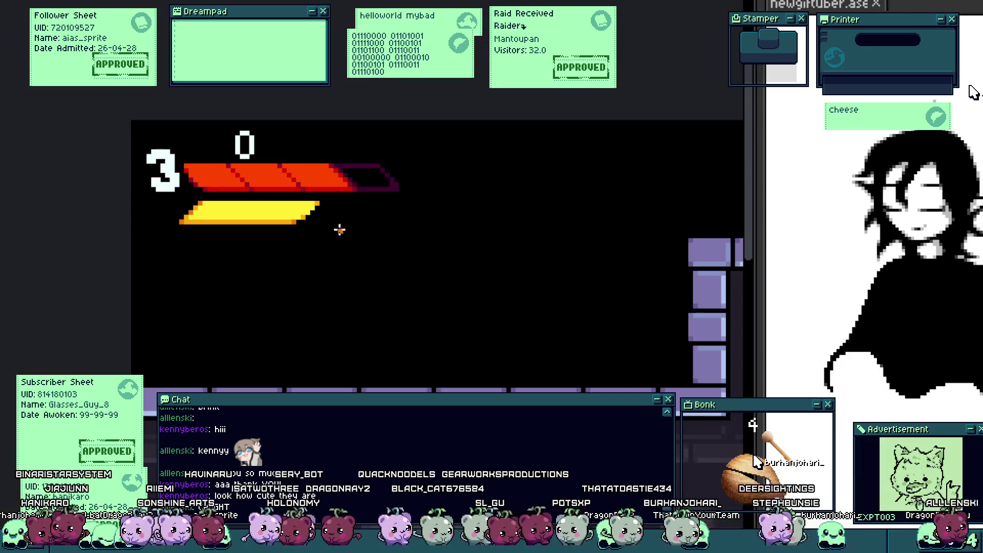
{"action": "scroll", "coordinate": [341, 215], "scroll_direction": "down", "scroll_amount": 1}
{"action": "scroll", "coordinate": [328, 214], "scroll_direction": "up", "scroll_amount": 3}
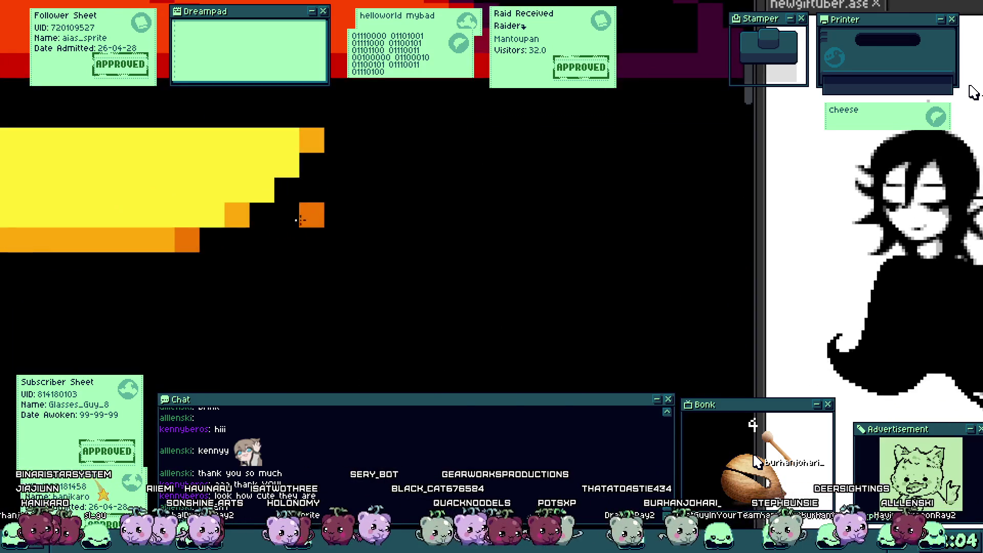
{"action": "scroll", "coordinate": [263, 250], "scroll_direction": "down", "scroll_amount": 4}
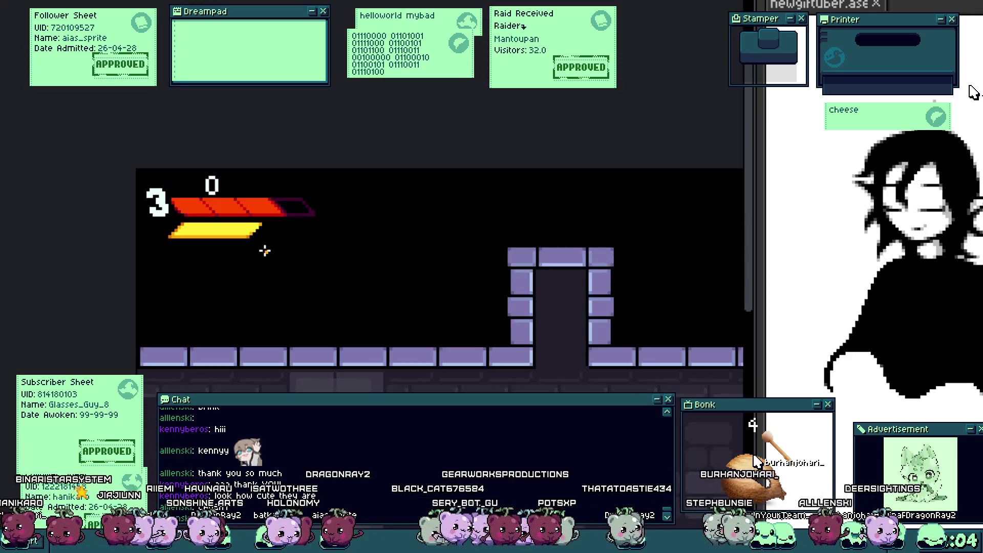
{"action": "scroll", "coordinate": [262, 246], "scroll_direction": "up", "scroll_amount": 2}
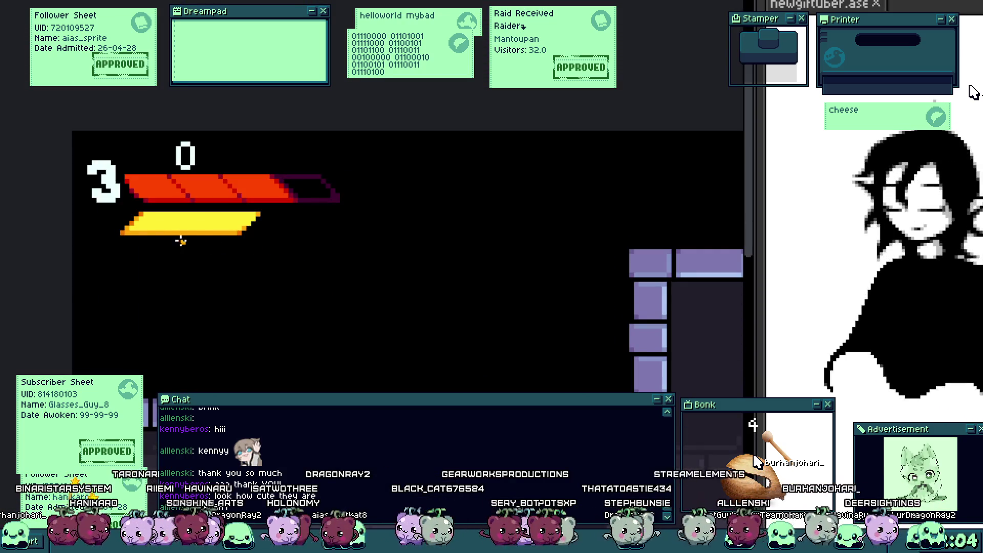
{"action": "scroll", "coordinate": [146, 217], "scroll_direction": "up", "scroll_amount": 3}
{"action": "scroll", "coordinate": [146, 216], "scroll_direction": "up", "scroll_amount": 1}
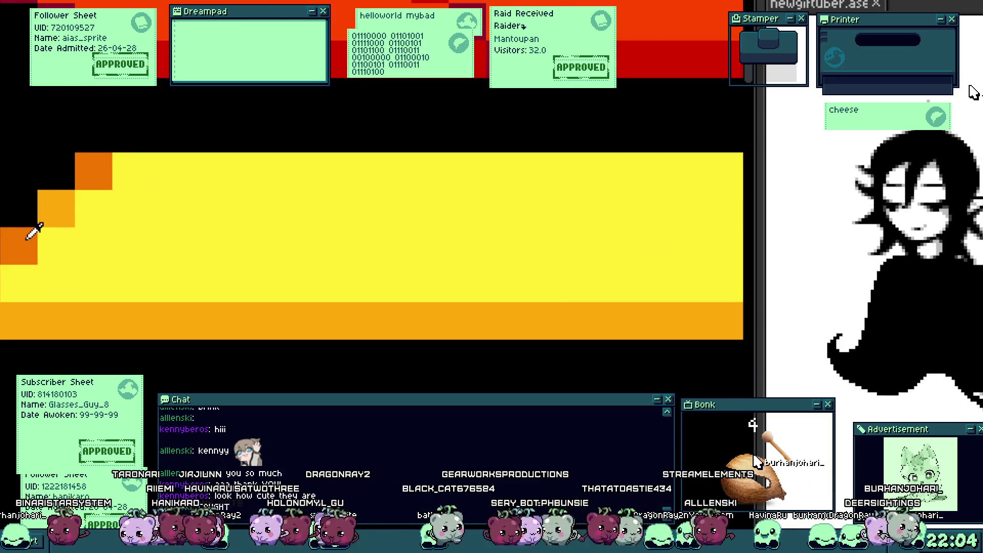
{"action": "scroll", "coordinate": [33, 312], "scroll_direction": "down", "scroll_amount": 4}
{"action": "scroll", "coordinate": [103, 285], "scroll_direction": "down", "scroll_amount": 1}
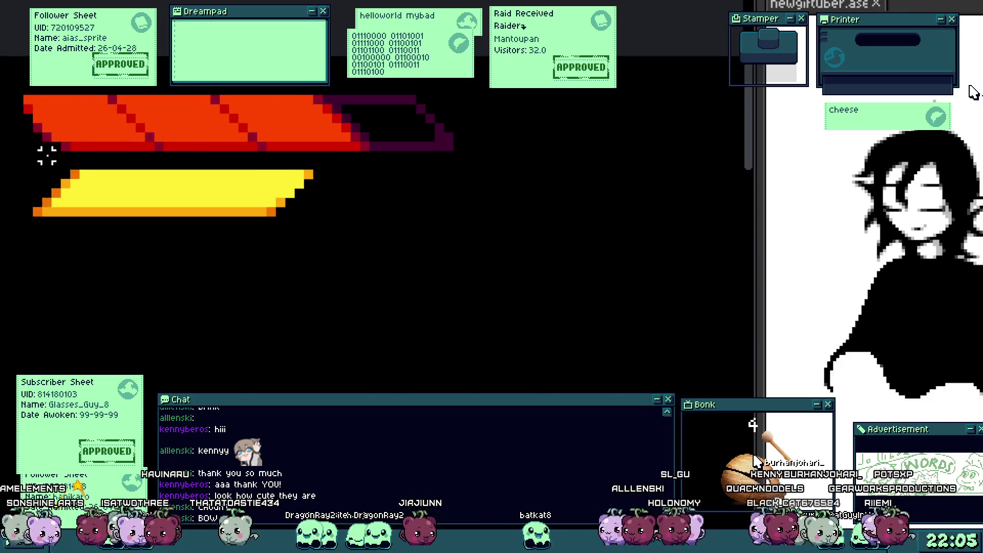
Step: Draw an orange sword guard left of the bars with a pale blade rising from it
{"action": "left_click_drag", "start_coordinate": [21, 163], "coordinate": [478, 306]}
{"action": "key", "text": "ctrl+d"}
{"action": "key", "text": "ctrl+a"}
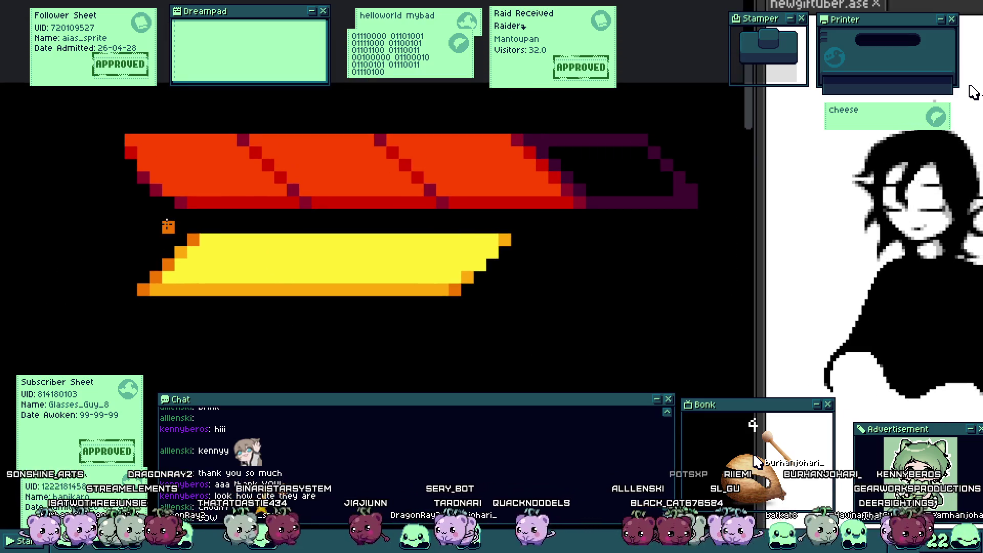
{"action": "scroll", "coordinate": [56, 252], "scroll_direction": "up", "scroll_amount": 1}
{"action": "left_click_drag", "start_coordinate": [57, 251], "coordinate": [162, 222]}
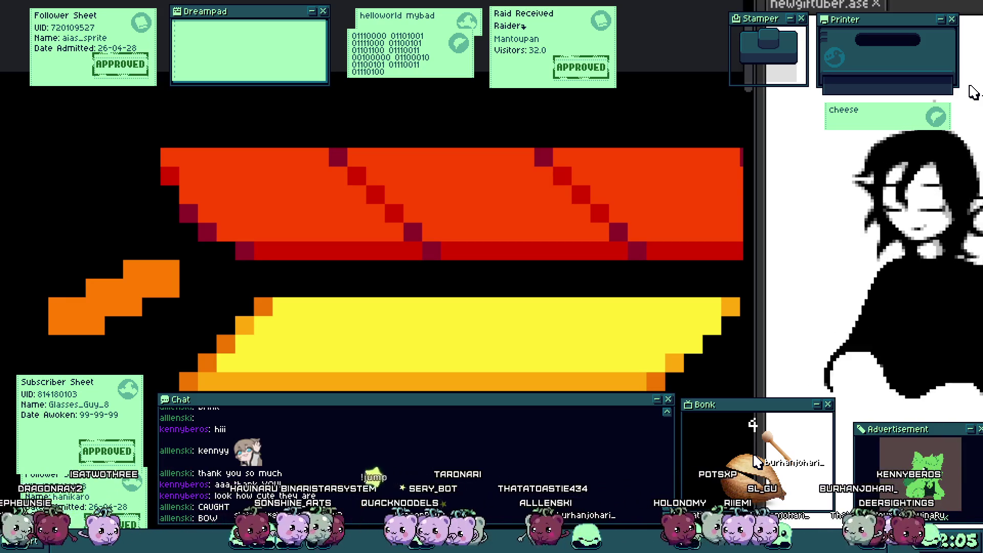
{"action": "mouse_move", "coordinate": [49, 291]}
{"action": "left_mouse_down"}
{"action": "mouse_move", "coordinate": [50, 160]}
{"action": "mouse_move", "coordinate": [27, 165]}
{"action": "mouse_move", "coordinate": [23, 135]}
{"action": "mouse_move", "coordinate": [139, 252]}
{"action": "mouse_move", "coordinate": [76, 160]}
{"action": "mouse_move", "coordinate": [71, 186]}
{"action": "mouse_move", "coordinate": [92, 237]}
{"action": "mouse_move", "coordinate": [78, 248]}
{"action": "left_mouse_up"}
{"action": "scroll", "coordinate": [99, 219], "scroll_direction": "down", "scroll_amount": 3}
{"action": "scroll", "coordinate": [103, 219], "scroll_direction": "up", "scroll_amount": 3}
{"action": "scroll", "coordinate": [75, 230], "scroll_direction": "down", "scroll_amount": 3}
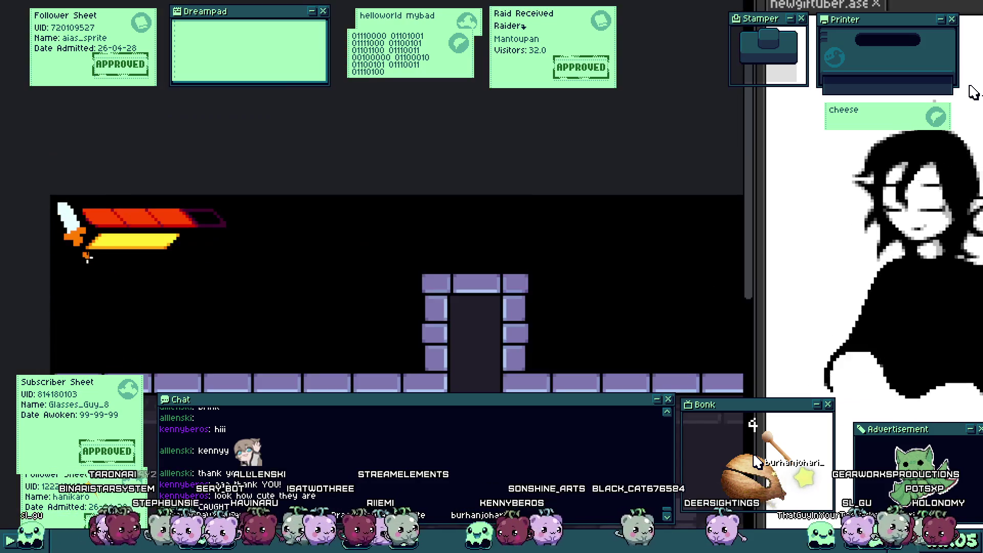
{"action": "scroll", "coordinate": [75, 231], "scroll_direction": "up", "scroll_amount": 2}
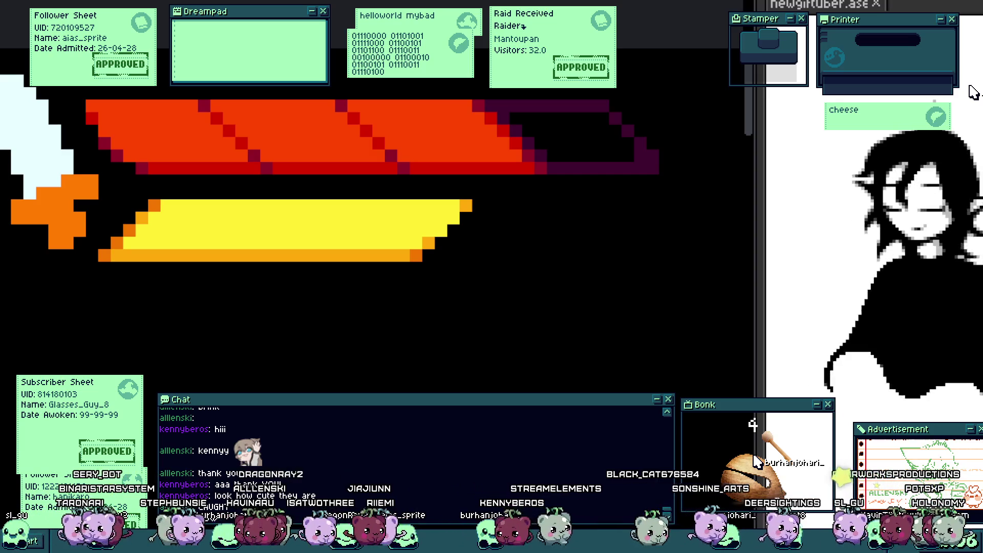
Step: Paint dark red grip pixels below the sword guard, extending them downward
{"action": "left_click", "coordinate": [48, 201]}
{"action": "scroll", "coordinate": [63, 211], "scroll_direction": "up", "scroll_amount": 1}
{"action": "left_click", "coordinate": [64, 225]}
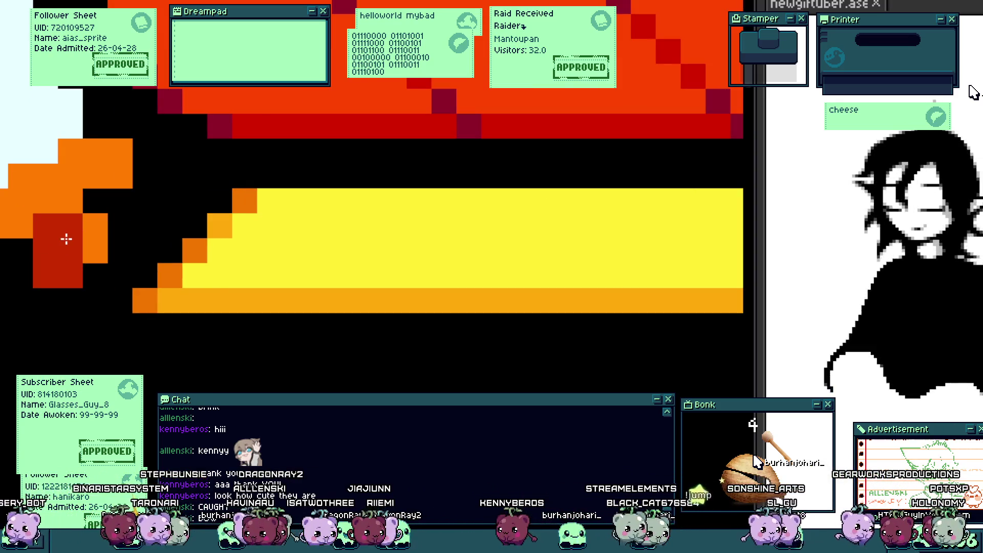
{"action": "left_click", "coordinate": [93, 237]}
{"action": "left_click", "coordinate": [97, 274]}
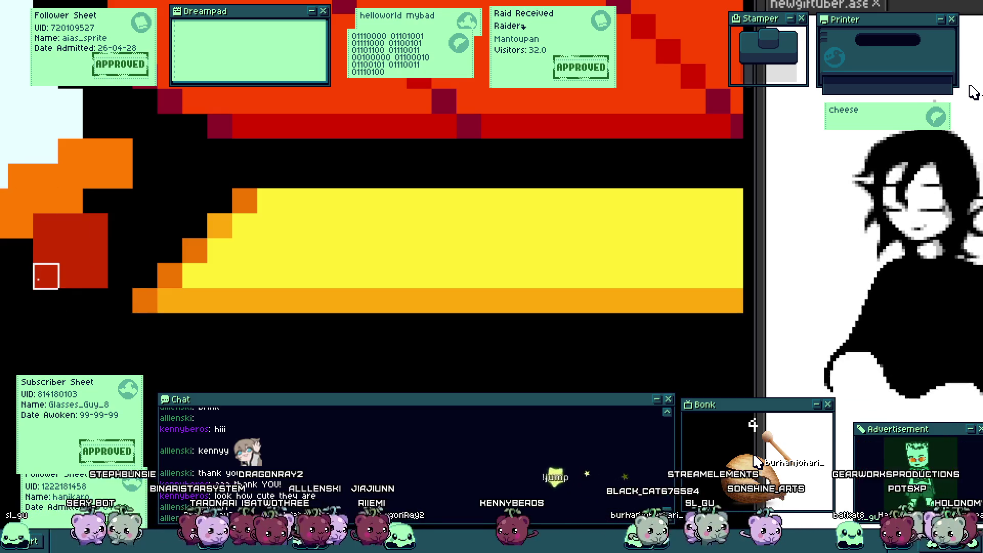
{"action": "scroll", "coordinate": [51, 287], "scroll_direction": "down", "scroll_amount": 5}
{"action": "scroll", "coordinate": [51, 297], "scroll_direction": "up", "scroll_amount": 2}
{"action": "scroll", "coordinate": [11, 245], "scroll_direction": "up", "scroll_amount": 2}
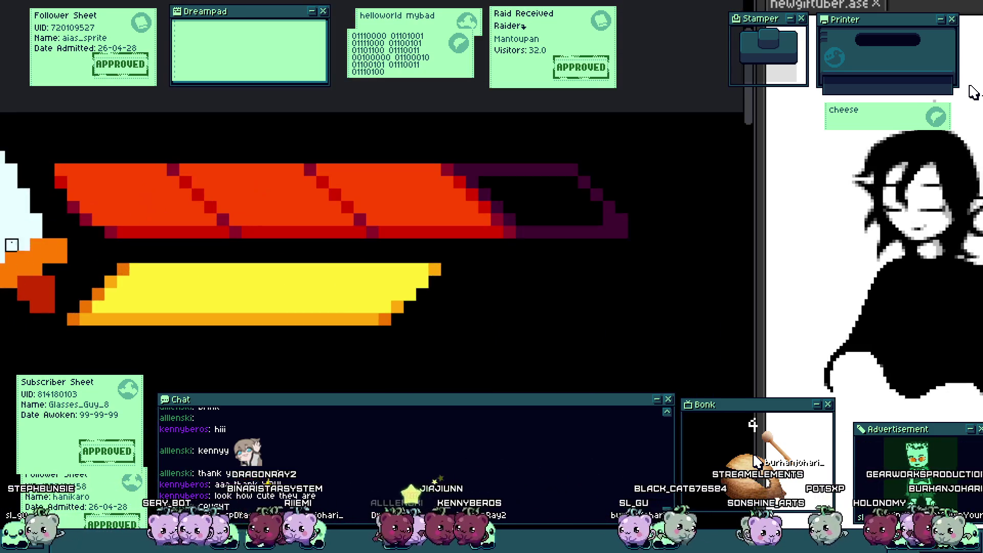
{"action": "left_click_drag", "start_coordinate": [11, 244], "coordinate": [23, 293]}
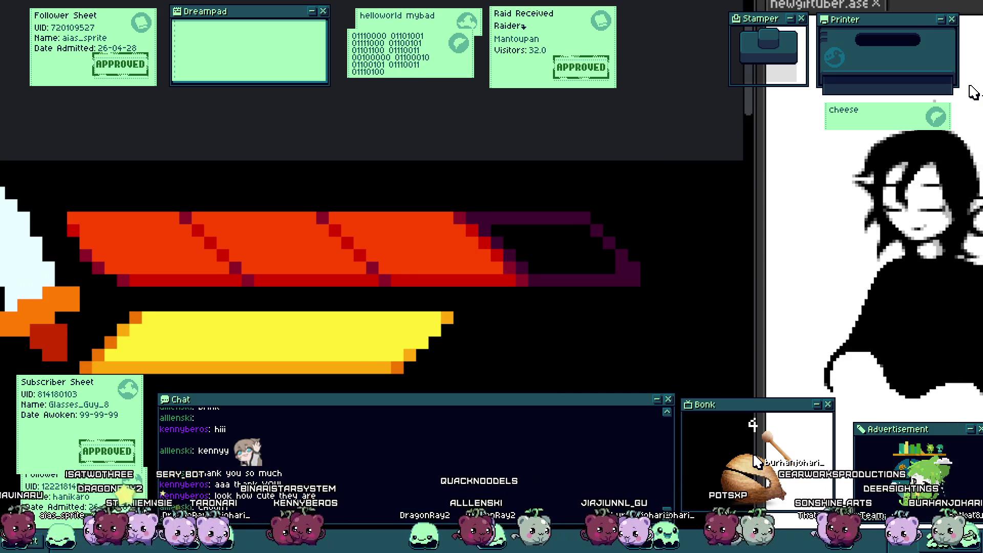
{"action": "scroll", "coordinate": [11, 225], "scroll_direction": "up", "scroll_amount": 1}
{"action": "scroll", "coordinate": [10, 225], "scroll_direction": "up", "scroll_amount": 1}
{"action": "left_click_drag", "start_coordinate": [0, 272], "coordinate": [106, 265]}
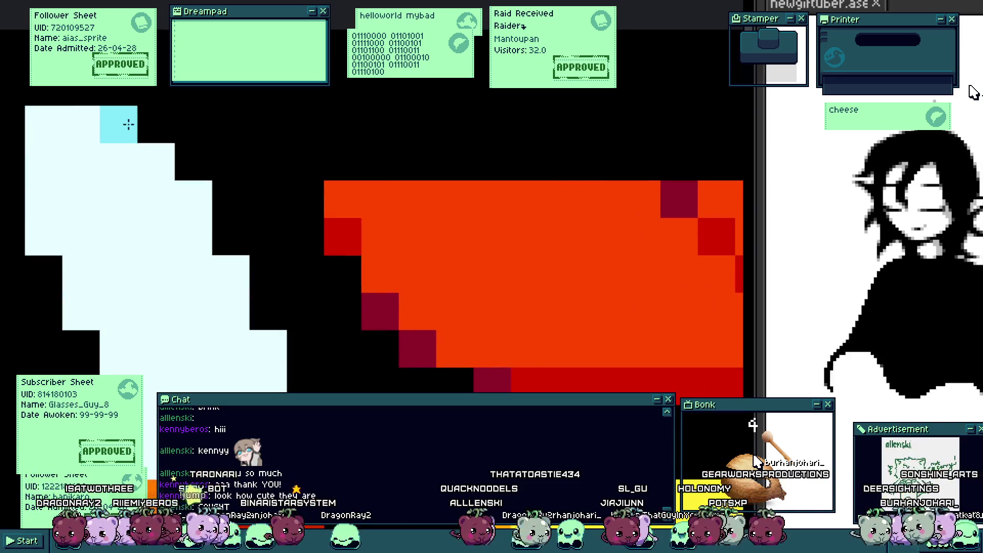
{"action": "left_click", "coordinate": [44, 236]}
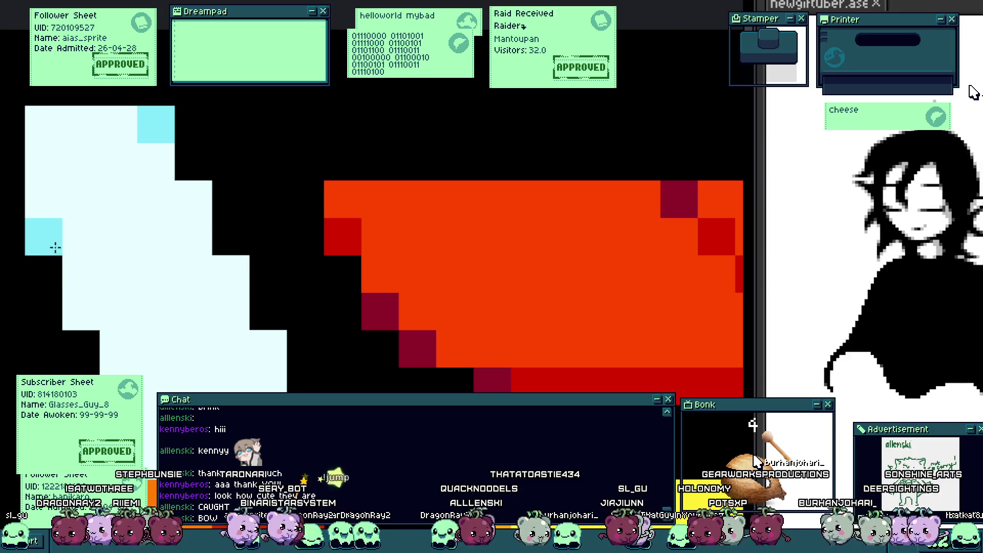
{"action": "left_click", "coordinate": [81, 311]}
{"action": "left_click", "coordinate": [118, 371]}
{"action": "scroll", "coordinate": [252, 368], "scroll_direction": "down", "scroll_amount": 3}
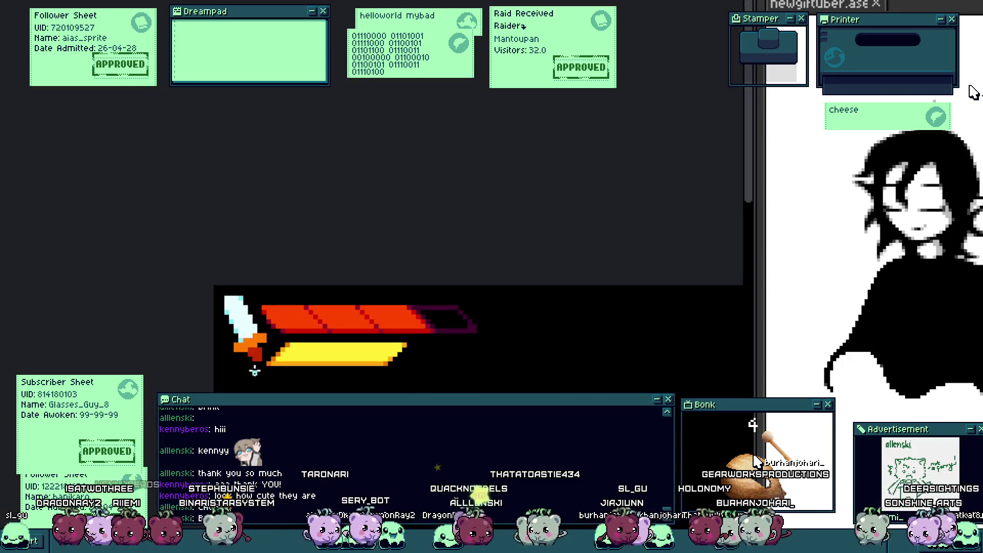
{"action": "scroll", "coordinate": [247, 355], "scroll_direction": "down", "scroll_amount": 1}
{"action": "scroll", "coordinate": [246, 338], "scroll_direction": "up", "scroll_amount": 1}
{"action": "scroll", "coordinate": [246, 337], "scroll_direction": "up", "scroll_amount": 1}
{"action": "scroll", "coordinate": [307, 293], "scroll_direction": "up", "scroll_amount": 2}
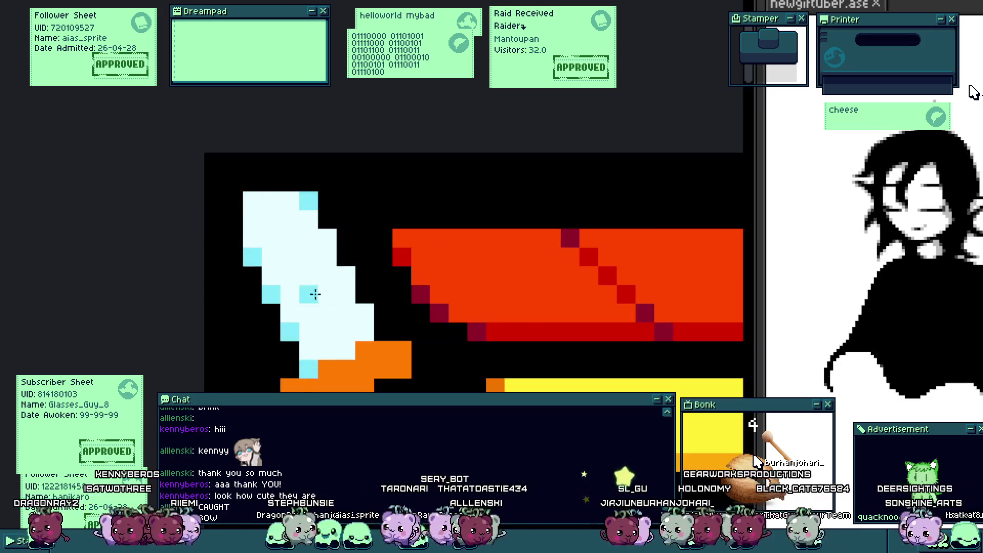
{"action": "scroll", "coordinate": [328, 327], "scroll_direction": "up", "scroll_amount": 1}
{"action": "key", "text": "ctrl+z"}
{"action": "key", "text": "ctrl+z"}
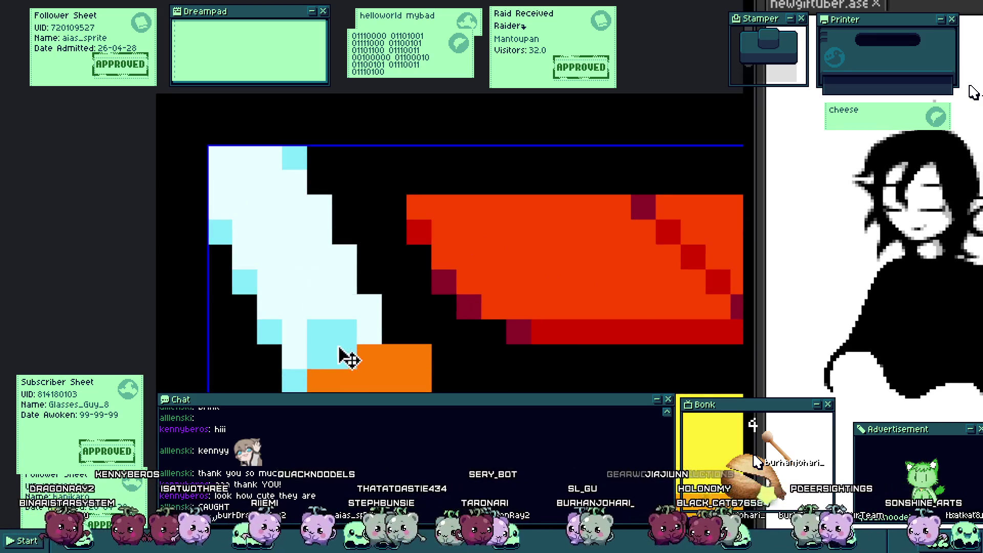
{"action": "key", "text": "ctrl+z"}
{"action": "key", "text": "ctrl+z"}
{"action": "key", "text": "ctrl+z"}
{"action": "left_click_drag", "start_coordinate": [325, 355], "coordinate": [235, 202]}
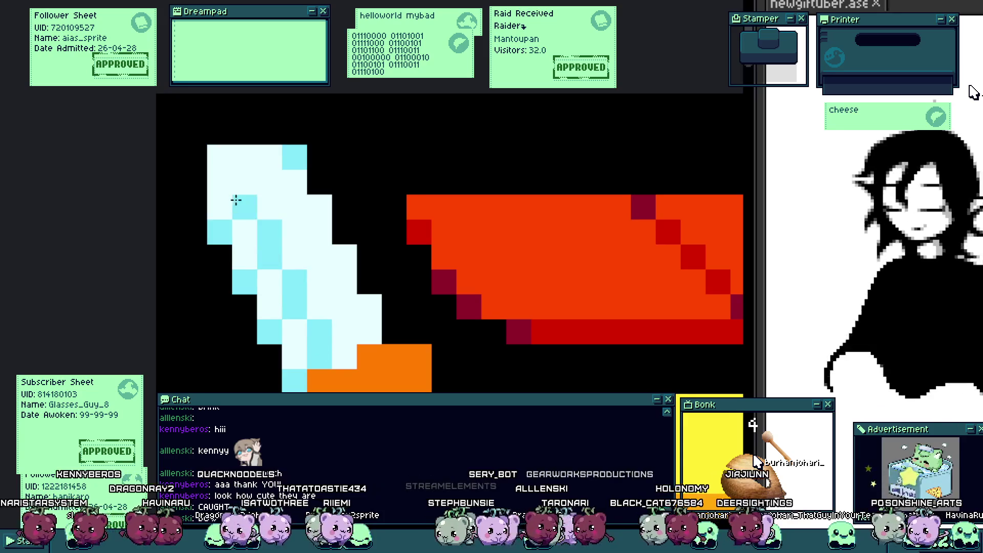
{"action": "right_click", "coordinate": [241, 187]}
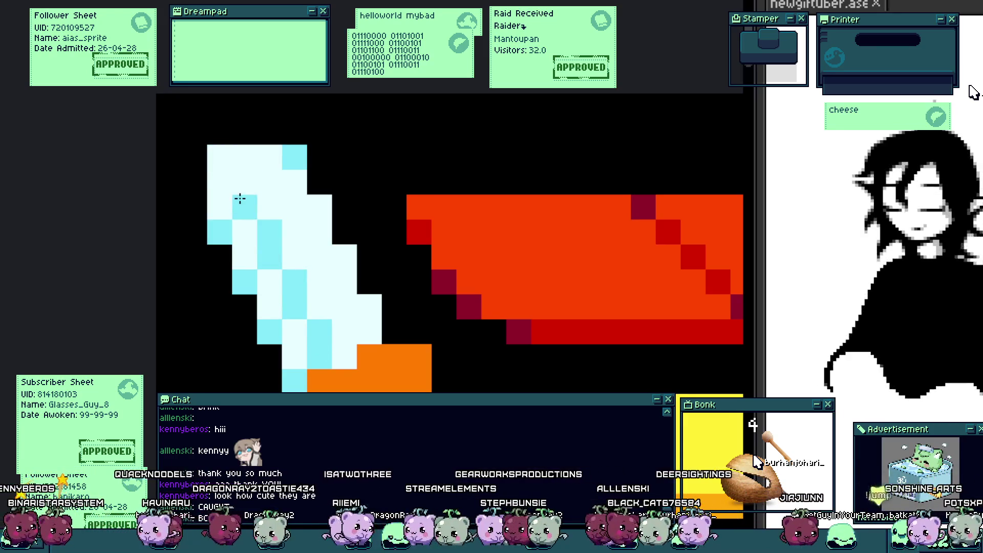
{"action": "left_click_drag", "start_coordinate": [220, 182], "coordinate": [285, 346]}
{"action": "scroll", "coordinate": [302, 301], "scroll_direction": "down", "scroll_amount": 4}
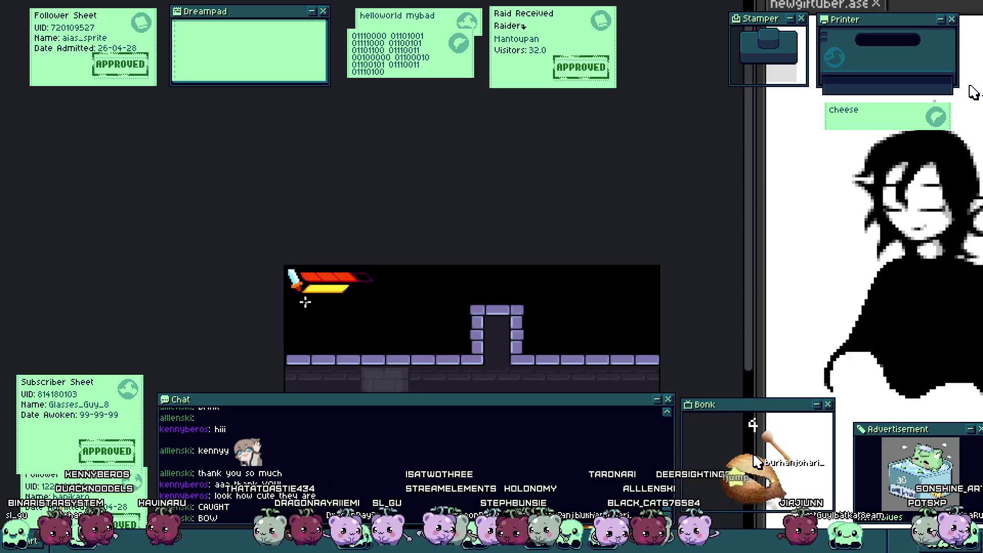
{"action": "scroll", "coordinate": [302, 296], "scroll_direction": "up", "scroll_amount": 1}
{"action": "scroll", "coordinate": [319, 335], "scroll_direction": "up", "scroll_amount": 2}
{"action": "scroll", "coordinate": [285, 263], "scroll_direction": "up", "scroll_amount": 1}
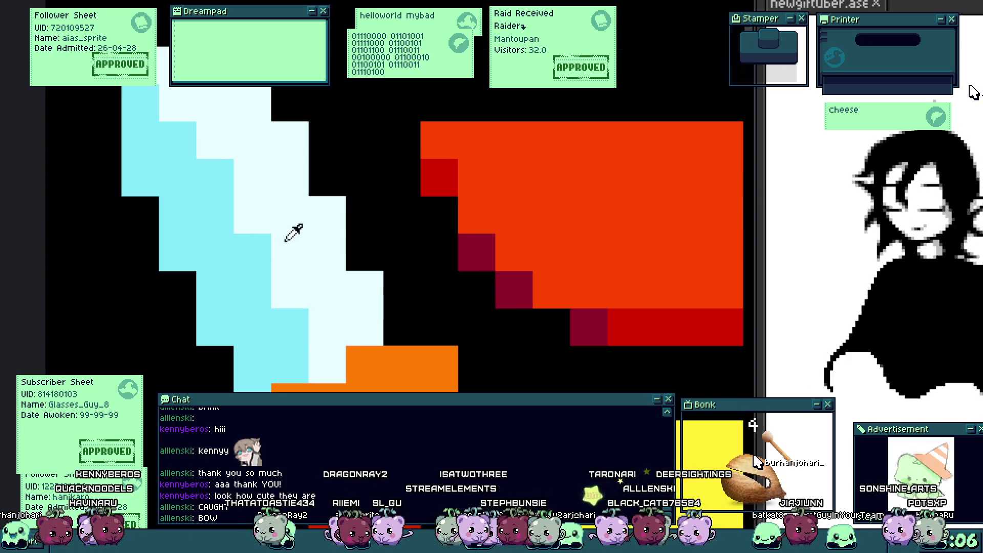
{"action": "left_click_drag", "start_coordinate": [215, 215], "coordinate": [208, 171]}
{"action": "left_click", "coordinate": [253, 252]}
{"action": "left_click", "coordinate": [298, 325]}
{"action": "scroll", "coordinate": [303, 301], "scroll_direction": "down", "scroll_amount": 5}
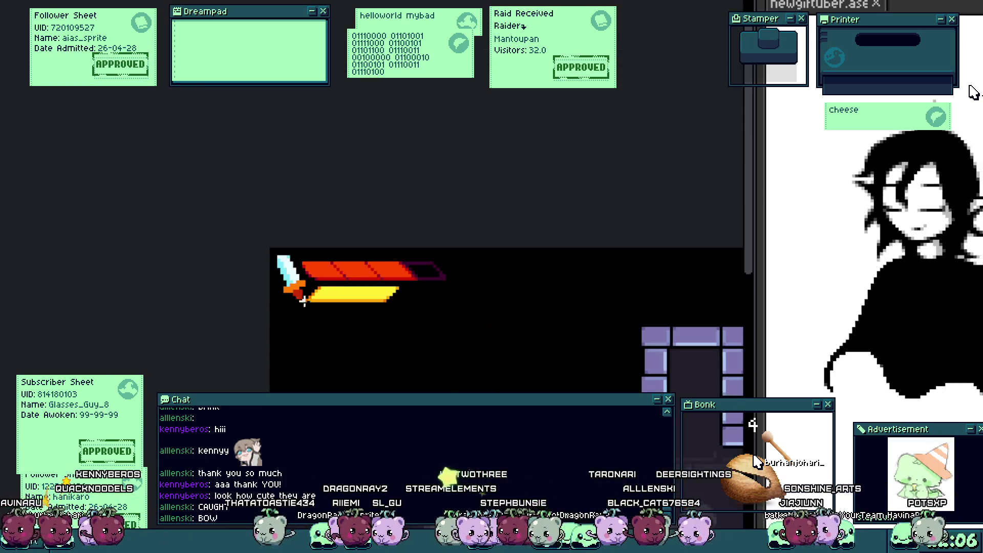
{"action": "scroll", "coordinate": [297, 287], "scroll_direction": "up", "scroll_amount": 1}
{"action": "scroll", "coordinate": [307, 306], "scroll_direction": "up", "scroll_amount": 2}
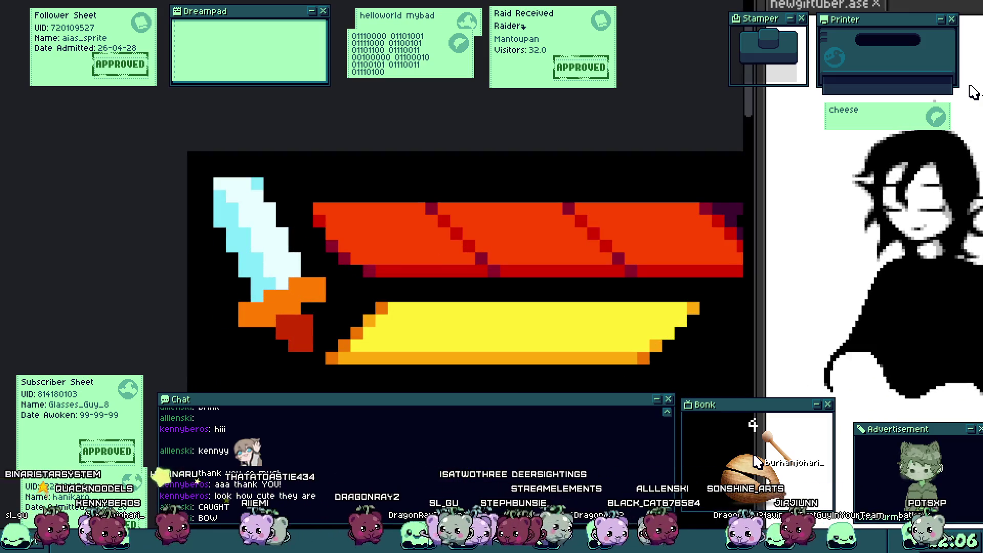
{"action": "scroll", "coordinate": [276, 244], "scroll_direction": "up", "scroll_amount": 1}
{"action": "scroll", "coordinate": [224, 309], "scroll_direction": "up", "scroll_amount": 1}
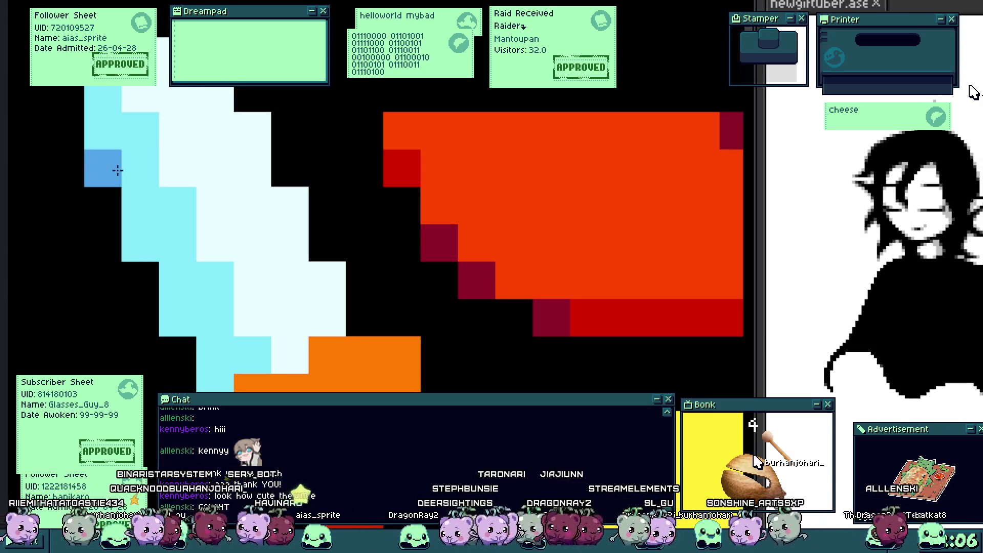
{"action": "scroll", "coordinate": [220, 314], "scroll_direction": "down", "scroll_amount": 3}
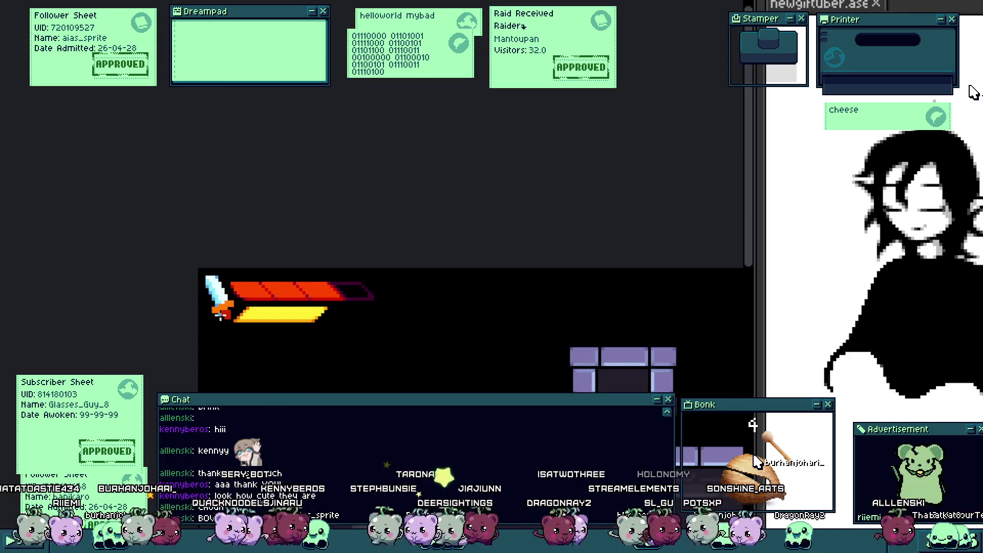
{"action": "scroll", "coordinate": [220, 313], "scroll_direction": "down", "scroll_amount": 5}
{"action": "scroll", "coordinate": [223, 307], "scroll_direction": "right", "scroll_amount": 2}
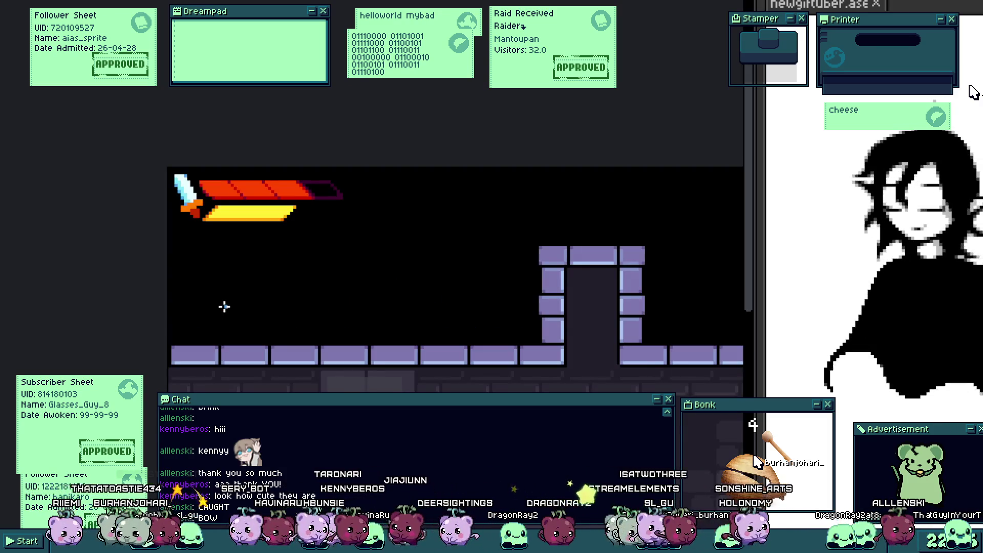
{"action": "scroll", "coordinate": [224, 306], "scroll_direction": "down", "scroll_amount": 2}
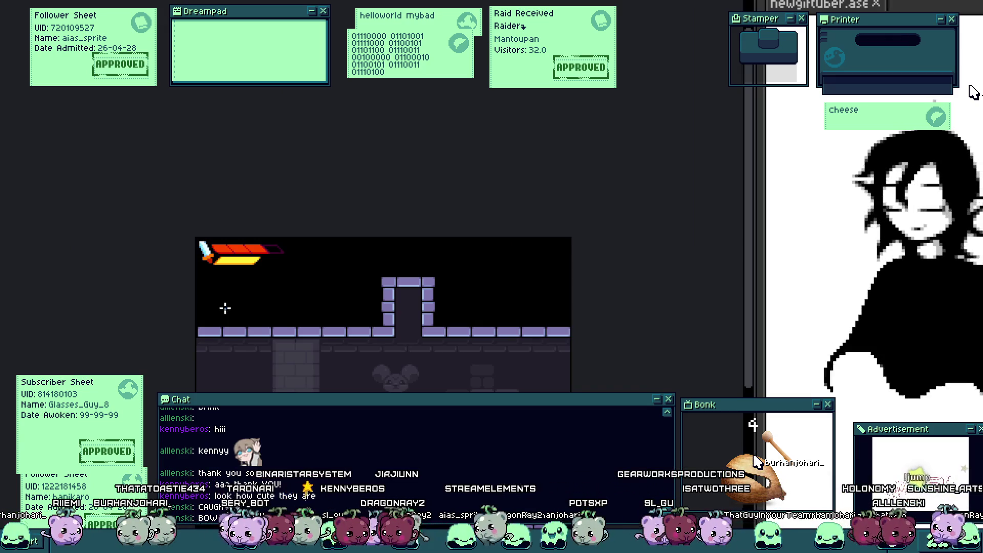
{"action": "scroll", "coordinate": [213, 269], "scroll_direction": "up", "scroll_amount": 2}
{"action": "scroll", "coordinate": [211, 272], "scroll_direction": "up", "scroll_amount": 1}
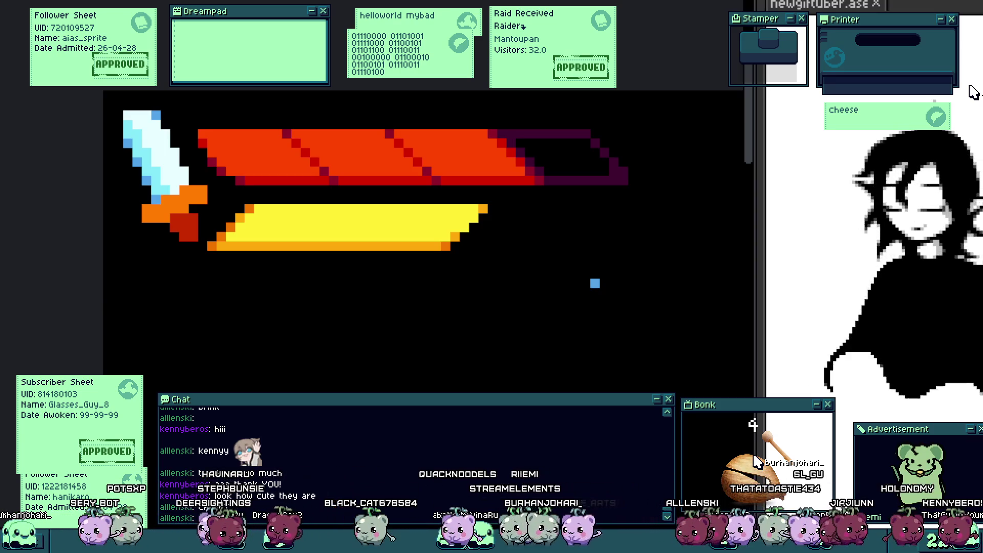
Step: Zoom in on the old blue-and-orange sword and erase a pixel from its edge
{"action": "scroll", "coordinate": [109, 190], "scroll_direction": "up", "scroll_amount": 2}
{"action": "scroll", "coordinate": [260, 253], "scroll_direction": "up", "scroll_amount": 1}
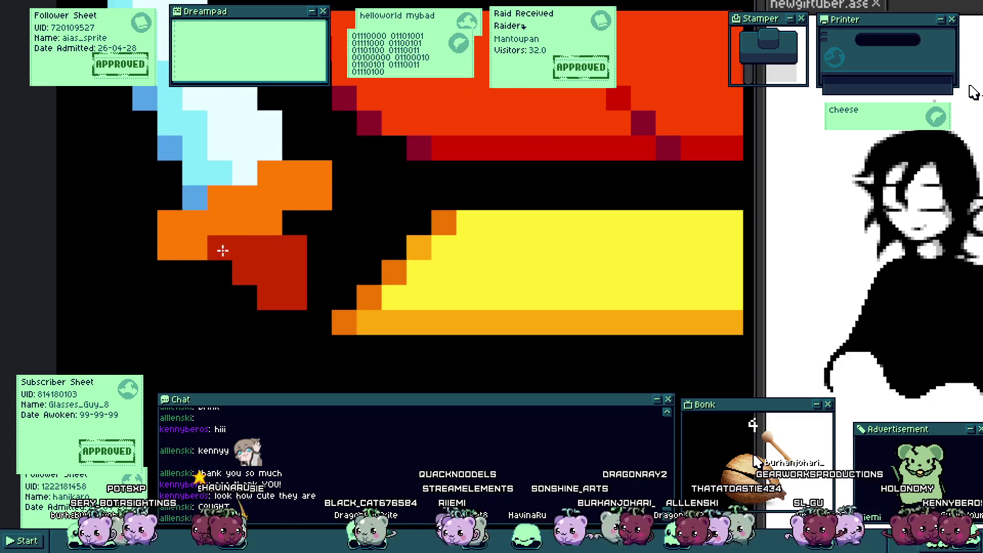
{"action": "scroll", "coordinate": [279, 251], "scroll_direction": "down", "scroll_amount": 2}
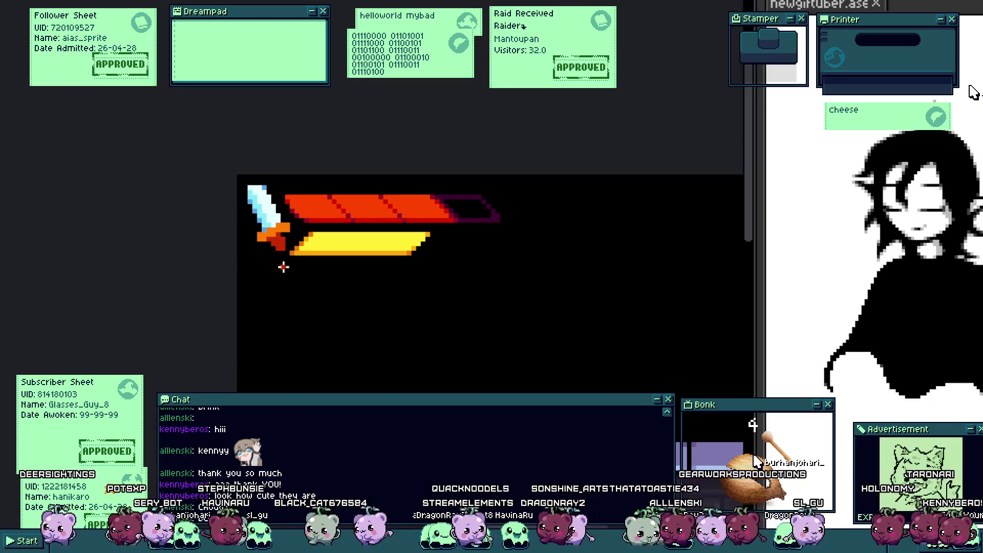
{"action": "scroll", "coordinate": [279, 251], "scroll_direction": "up", "scroll_amount": 2}
{"action": "scroll", "coordinate": [277, 244], "scroll_direction": "up", "scroll_amount": 1}
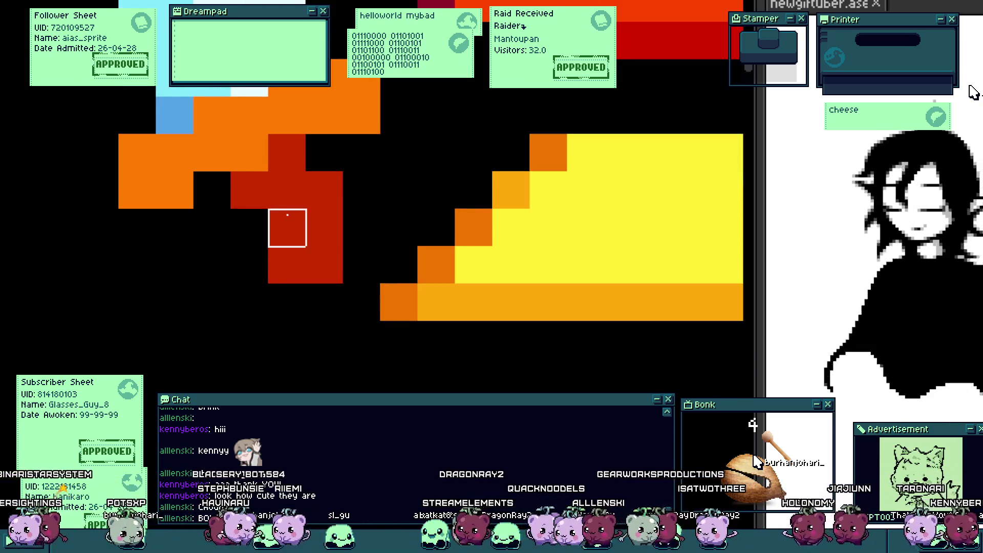
{"action": "scroll", "coordinate": [297, 259], "scroll_direction": "down", "scroll_amount": 5}
{"action": "scroll", "coordinate": [296, 265], "scroll_direction": "up", "scroll_amount": 4}
{"action": "scroll", "coordinate": [286, 201], "scroll_direction": "up", "scroll_amount": 1}
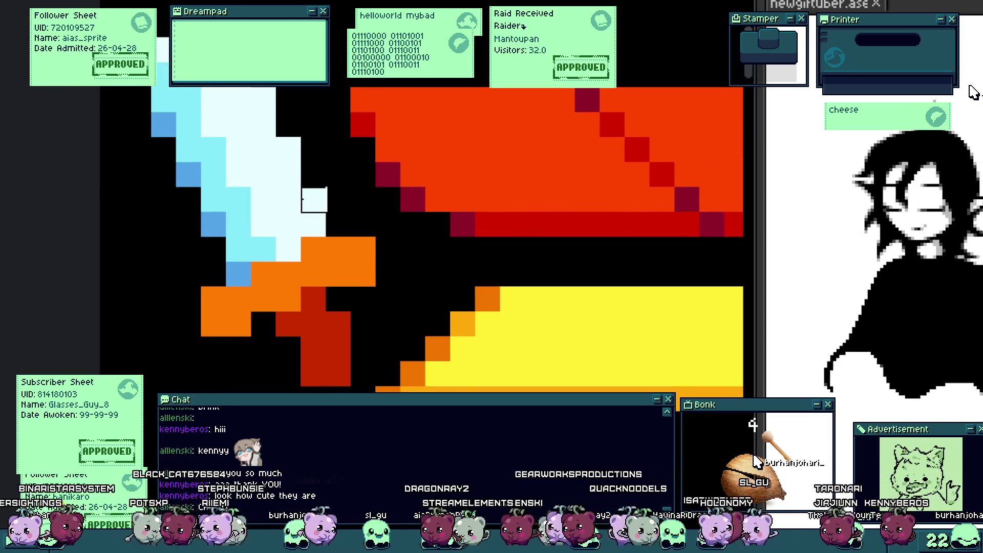
{"action": "left_click", "coordinate": [289, 149]}
{"action": "scroll", "coordinate": [278, 169], "scroll_direction": "down", "scroll_amount": 4}
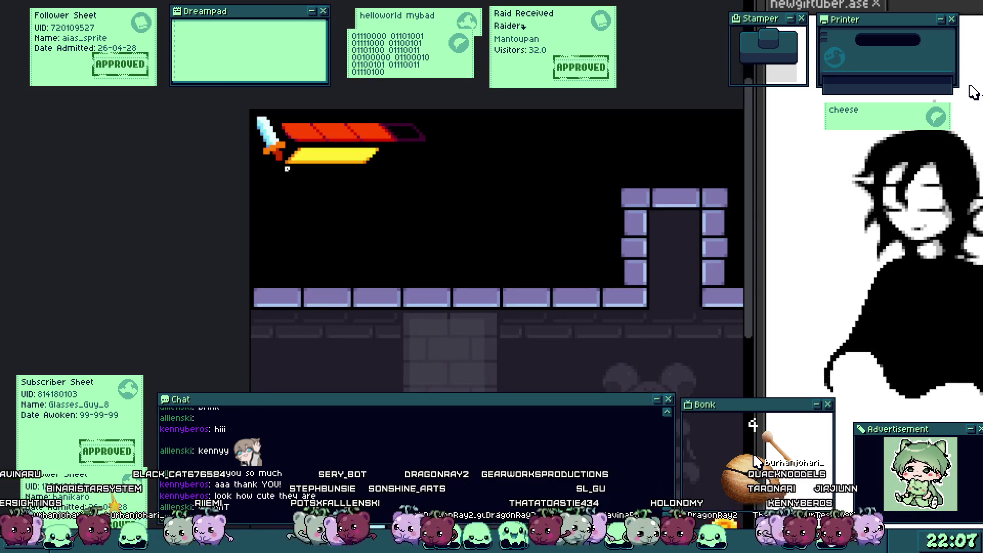
{"action": "scroll", "coordinate": [277, 157], "scroll_direction": "up", "scroll_amount": 4}
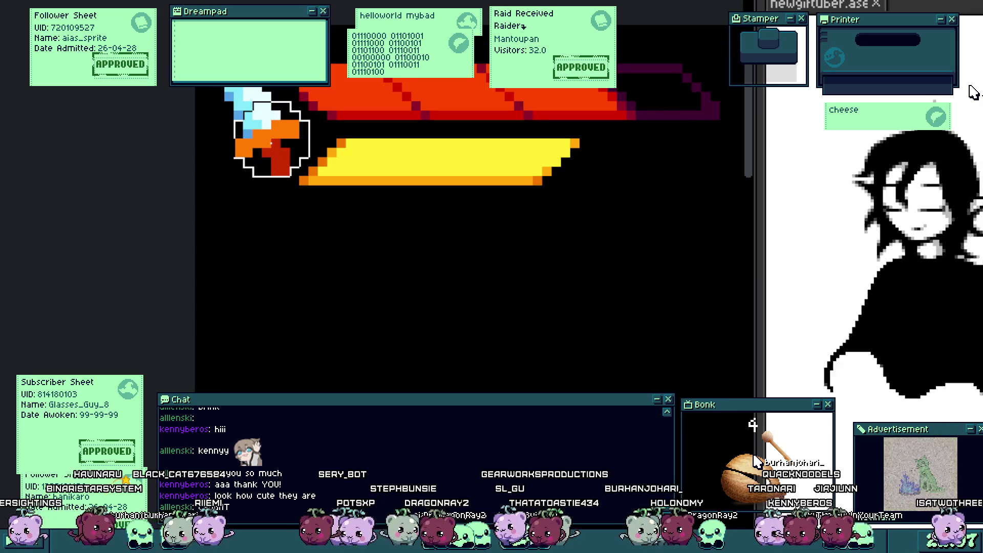
{"action": "scroll", "coordinate": [263, 117], "scroll_direction": "down", "scroll_amount": 4}
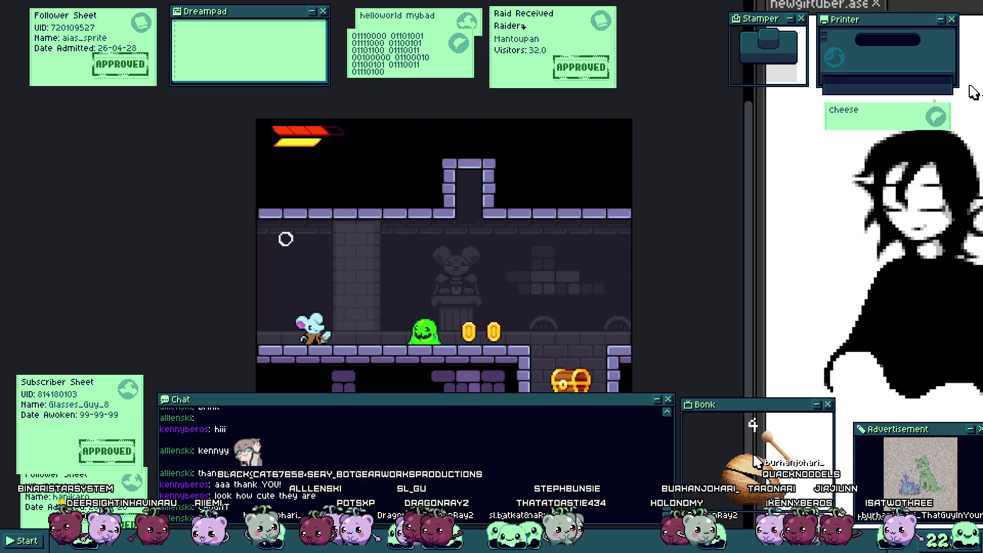
{"action": "scroll", "coordinate": [283, 128], "scroll_direction": "up", "scroll_amount": 4}
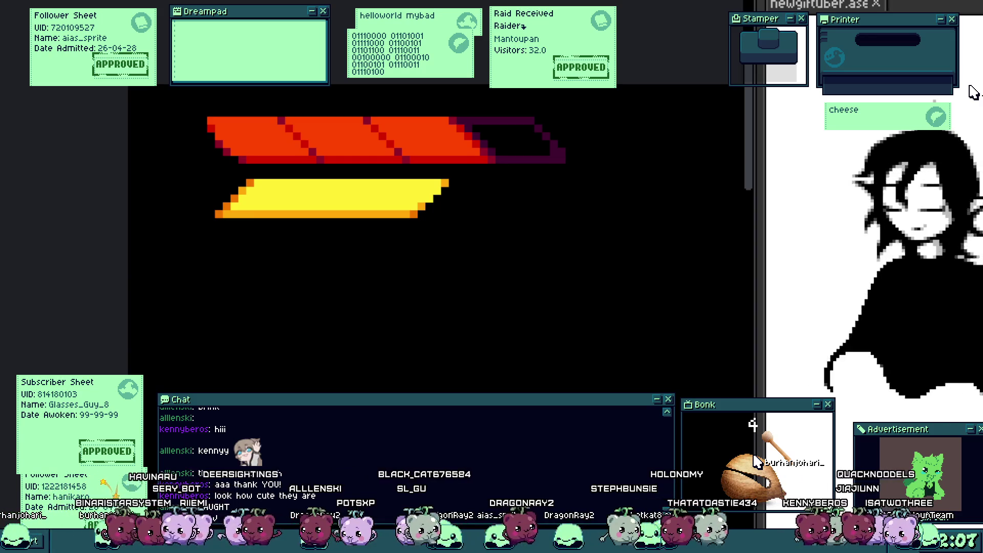
Step: Paint a white sword beside the bars: a vertical blade, widened with a crossguard, and a grip below
{"action": "scroll", "coordinate": [193, 131], "scroll_direction": "up", "scroll_amount": 2}
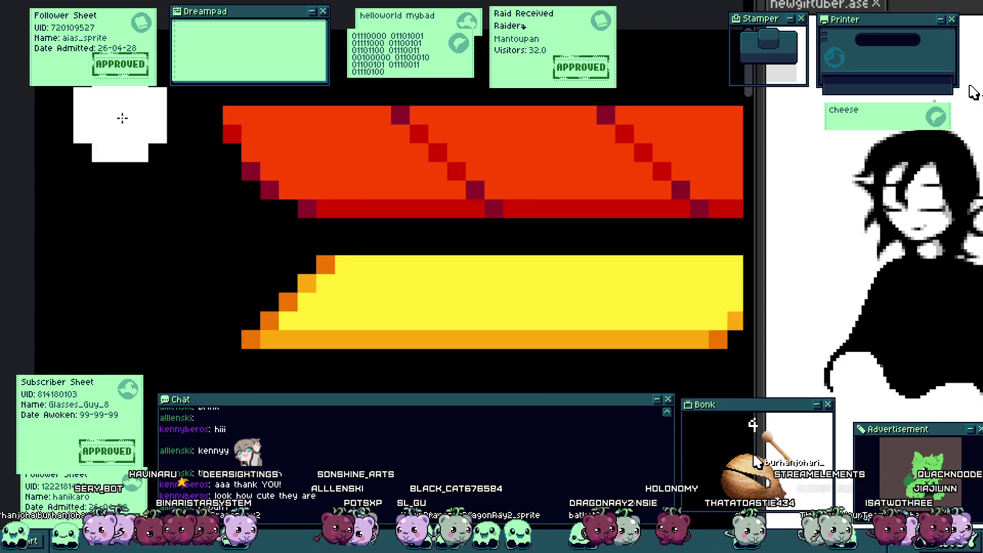
{"action": "mouse_move", "coordinate": [123, 102]}
{"action": "left_mouse_down"}
{"action": "mouse_move", "coordinate": [161, 289]}
{"action": "mouse_move", "coordinate": [125, 282]}
{"action": "left_mouse_up"}
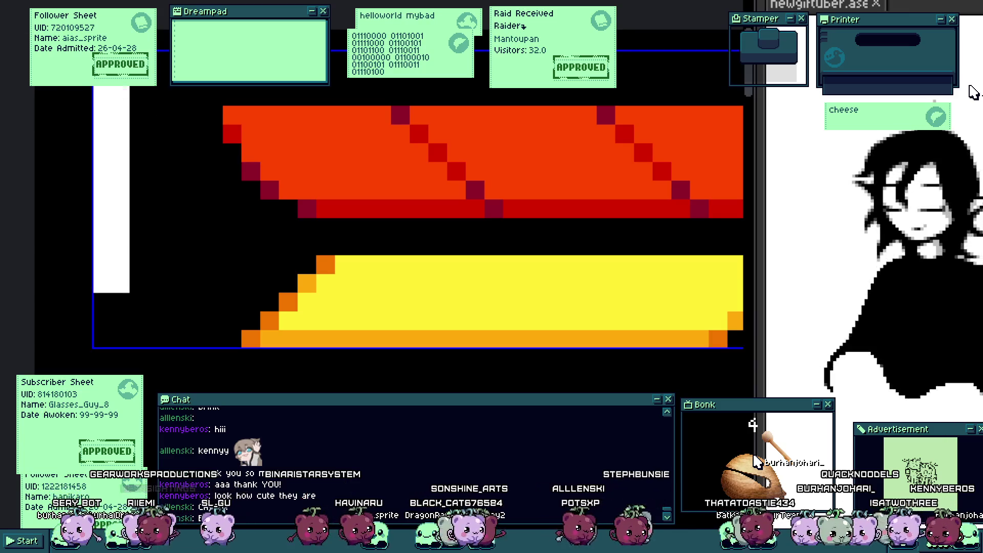
{"action": "mouse_move", "coordinate": [173, 99]}
{"action": "left_mouse_down"}
{"action": "mouse_move", "coordinate": [86, 309]}
{"action": "mouse_move", "coordinate": [207, 313]}
{"action": "left_mouse_up"}
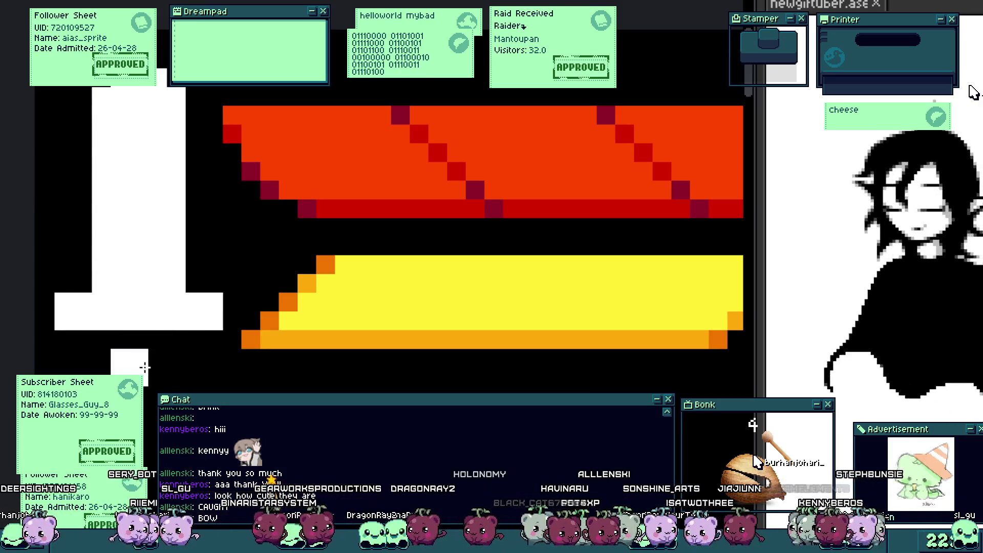
{"action": "left_click_drag", "start_coordinate": [145, 367], "coordinate": [145, 394]}
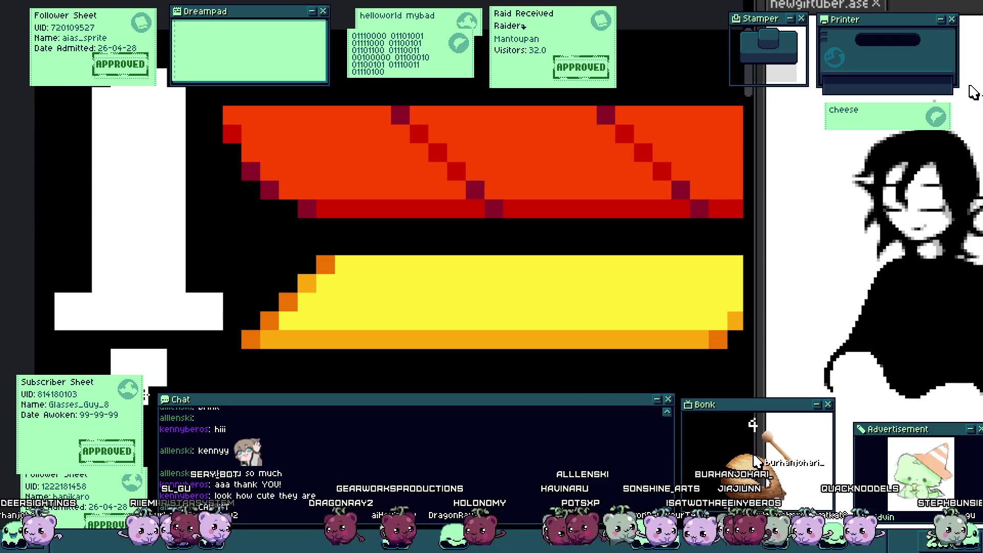
{"action": "scroll", "coordinate": [184, 322], "scroll_direction": "down", "scroll_amount": 4}
{"action": "scroll", "coordinate": [187, 327], "scroll_direction": "up", "scroll_amount": 1}
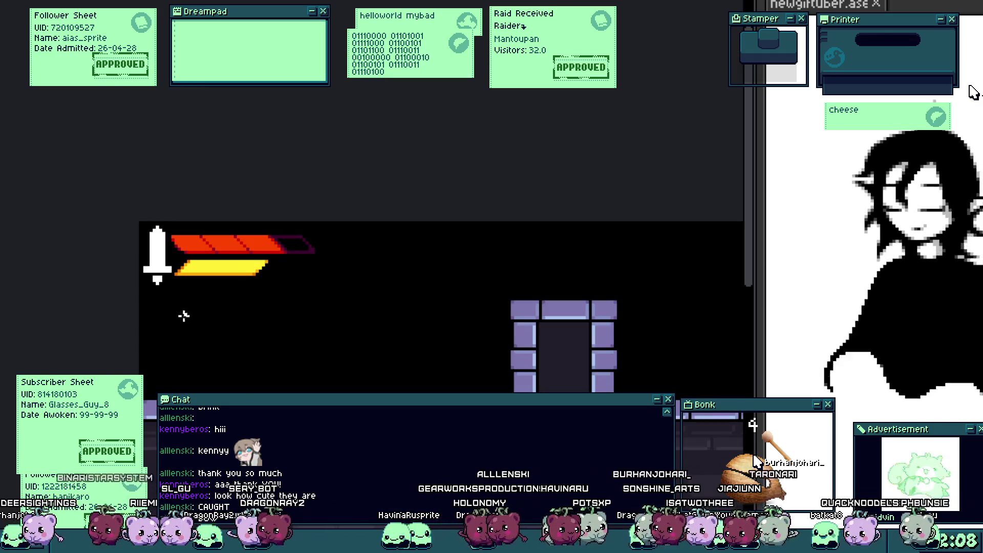
{"action": "scroll", "coordinate": [177, 287], "scroll_direction": "up", "scroll_amount": 1}
{"action": "scroll", "coordinate": [151, 266], "scroll_direction": "up", "scroll_amount": 2}
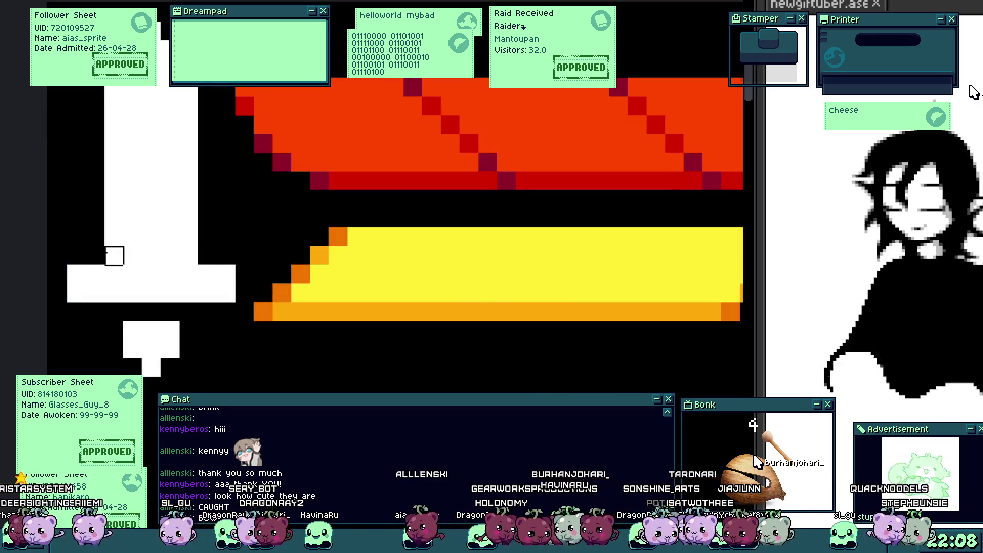
Step: Shade the white sword's grip, crossguard ends and blade shoulders in light blue
{"action": "key", "text": "alt+Tab"}
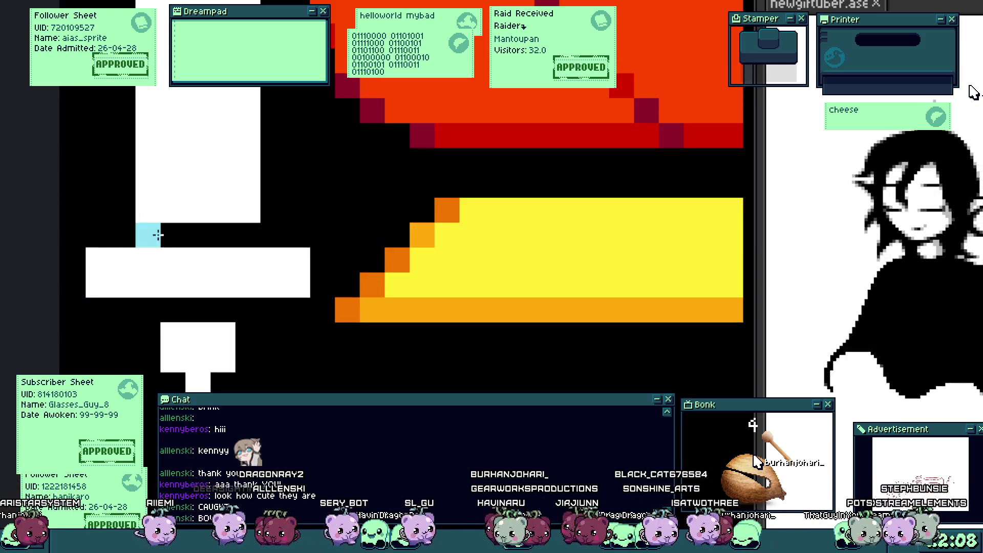
{"action": "left_click_drag", "start_coordinate": [198, 310], "coordinate": [180, 381]}
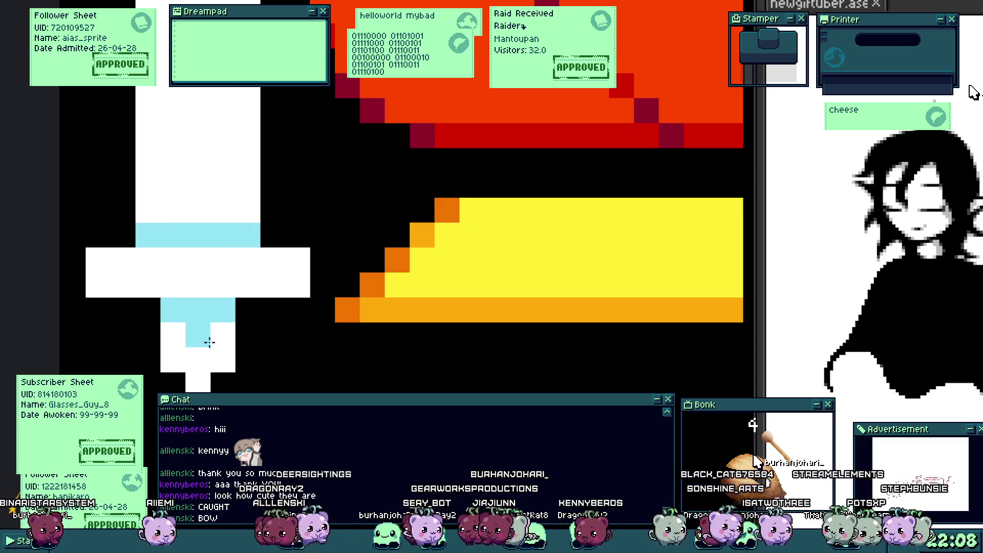
{"action": "left_click", "coordinate": [97, 284]}
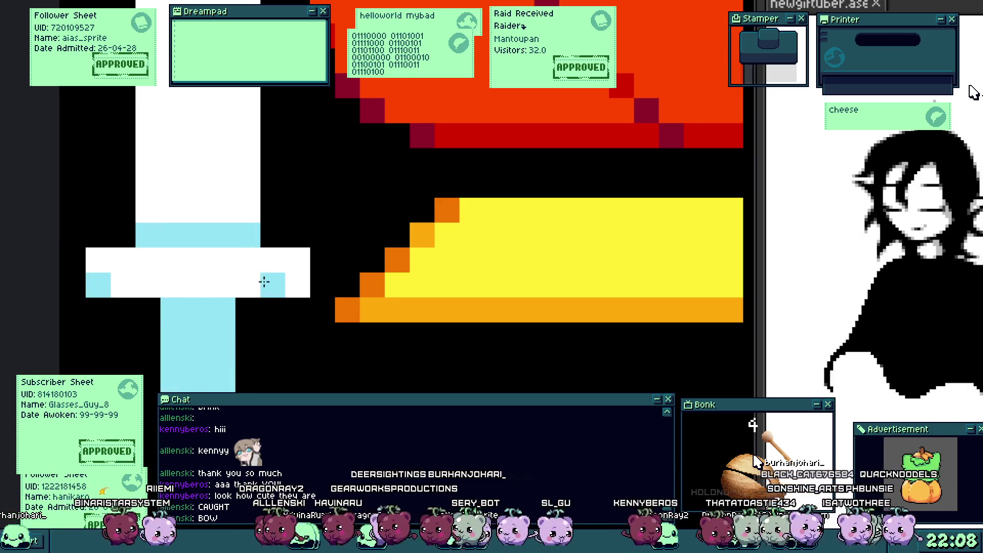
{"action": "left_click", "coordinate": [297, 283]}
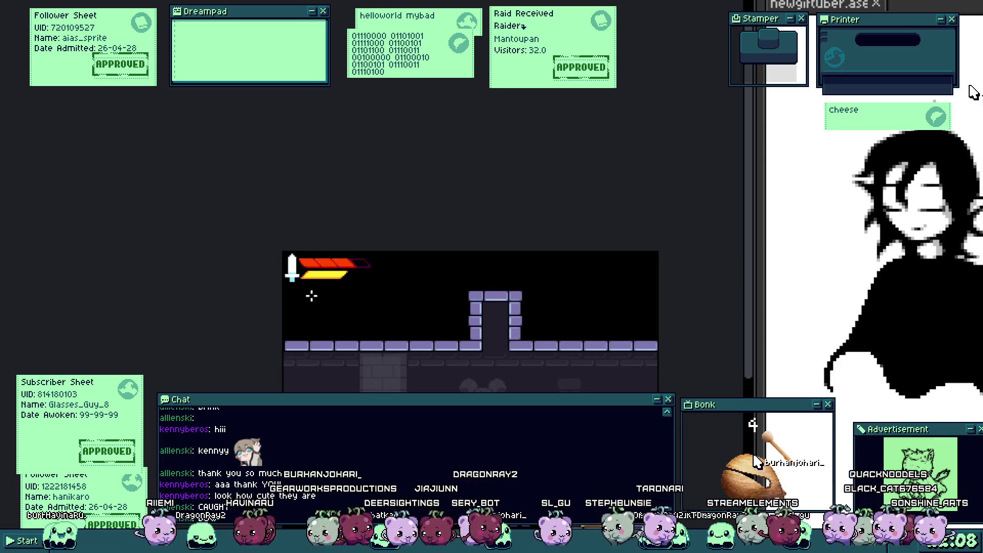
{"action": "left_click", "coordinate": [270, 273]}
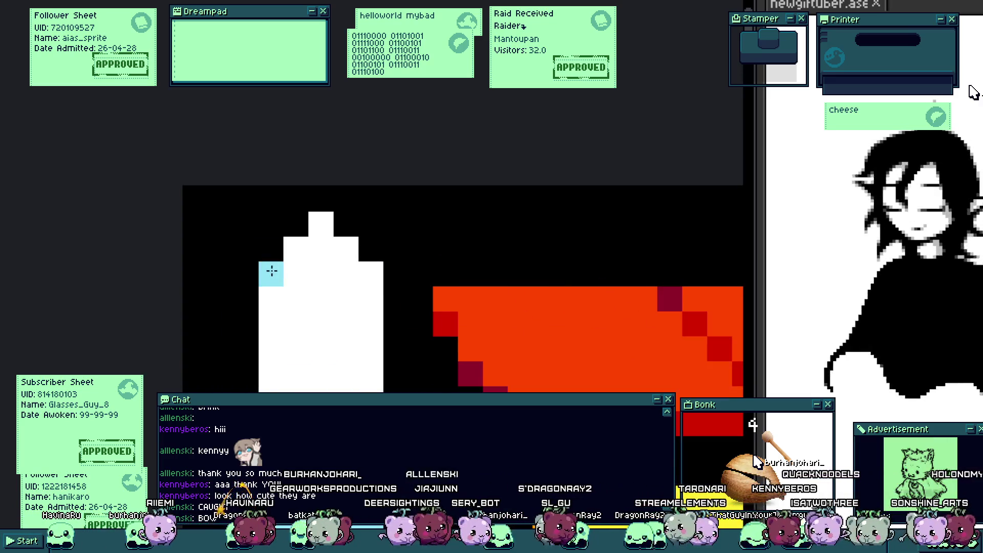
{"action": "left_click", "coordinate": [372, 272]}
{"action": "scroll", "coordinate": [348, 279], "scroll_direction": "down", "scroll_amount": 3}
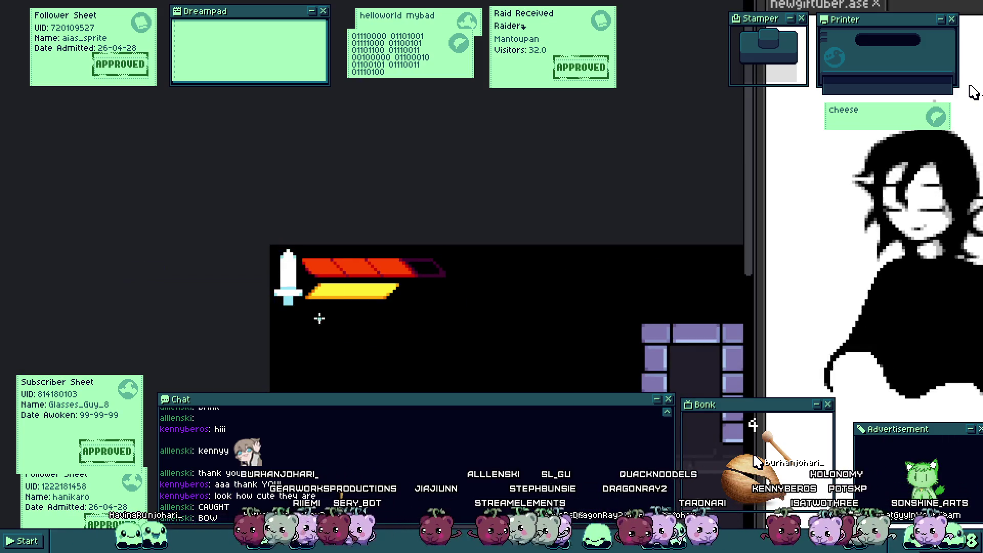
{"action": "scroll", "coordinate": [281, 298], "scroll_direction": "down", "scroll_amount": 1}
{"action": "scroll", "coordinate": [281, 298], "scroll_direction": "down", "scroll_amount": 1}
{"action": "scroll", "coordinate": [279, 299], "scroll_direction": "down", "scroll_amount": 1}
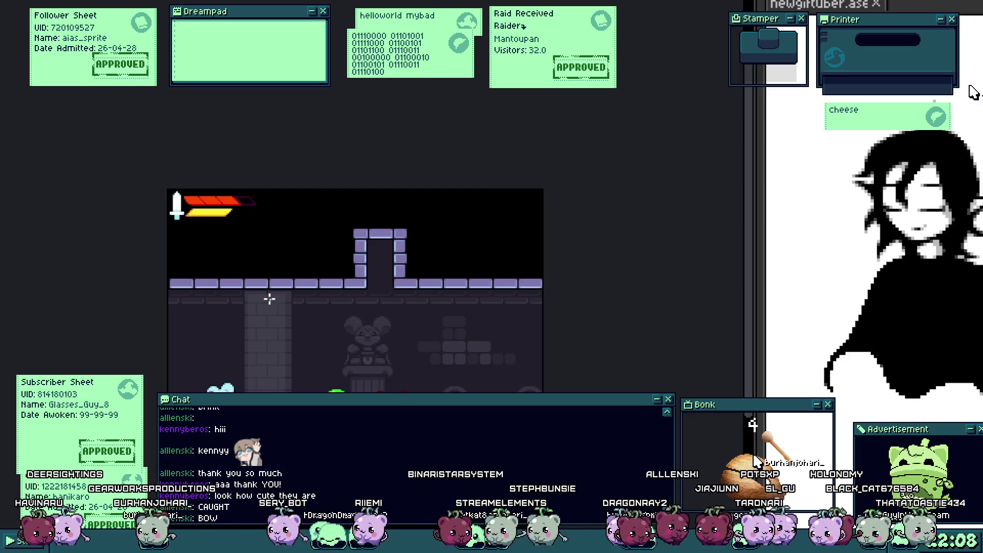
{"action": "scroll", "coordinate": [238, 190], "scroll_direction": "up", "scroll_amount": 2}
{"action": "scroll", "coordinate": [65, 276], "scroll_direction": "up", "scroll_amount": 1}
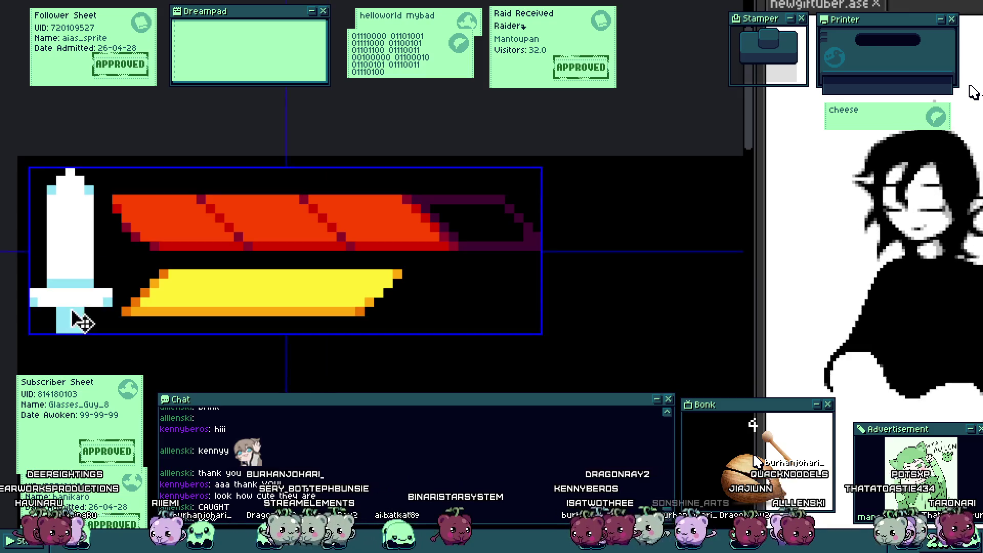
{"action": "scroll", "coordinate": [87, 273], "scroll_direction": "up", "scroll_amount": 1}
Step: Erase the white sword icon, then draw a thick slanted white blade beside the bars
{"action": "key", "text": "e"}
{"action": "mouse_move", "coordinate": [54, 208]}
{"action": "left_mouse_down"}
{"action": "mouse_move", "coordinate": [71, 306]}
{"action": "mouse_move", "coordinate": [90, 277]}
{"action": "left_mouse_up"}
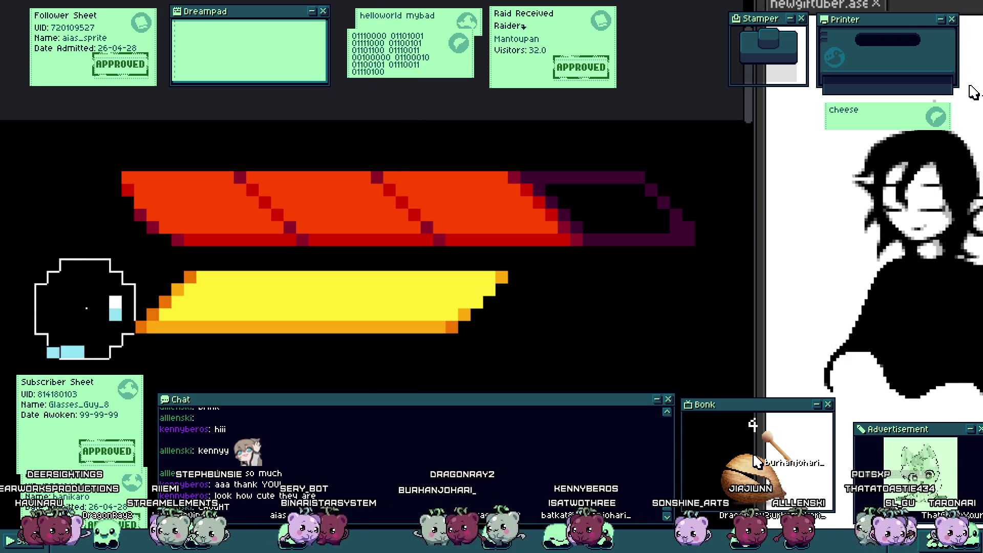
{"action": "key", "text": "plus"}
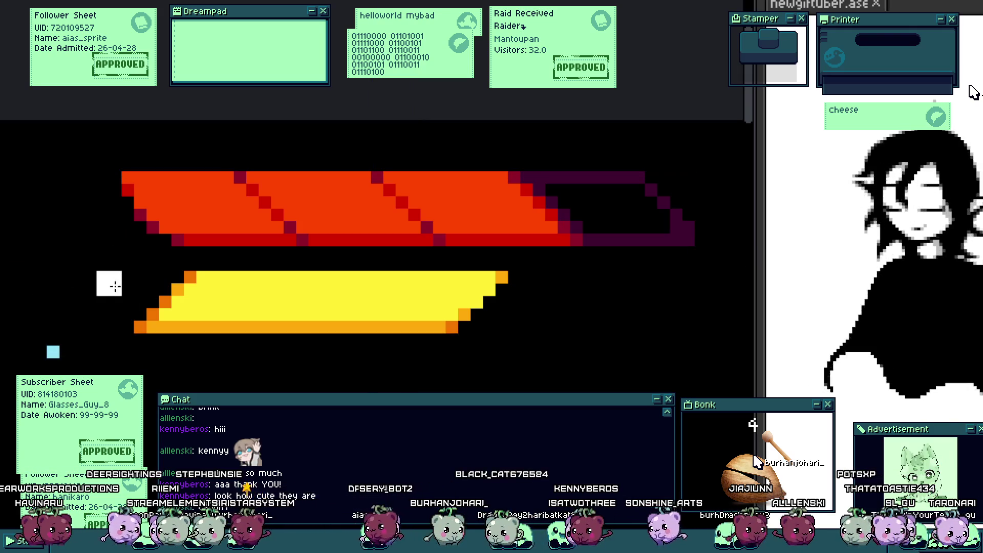
{"action": "left_click_drag", "start_coordinate": [118, 290], "coordinate": [45, 180]}
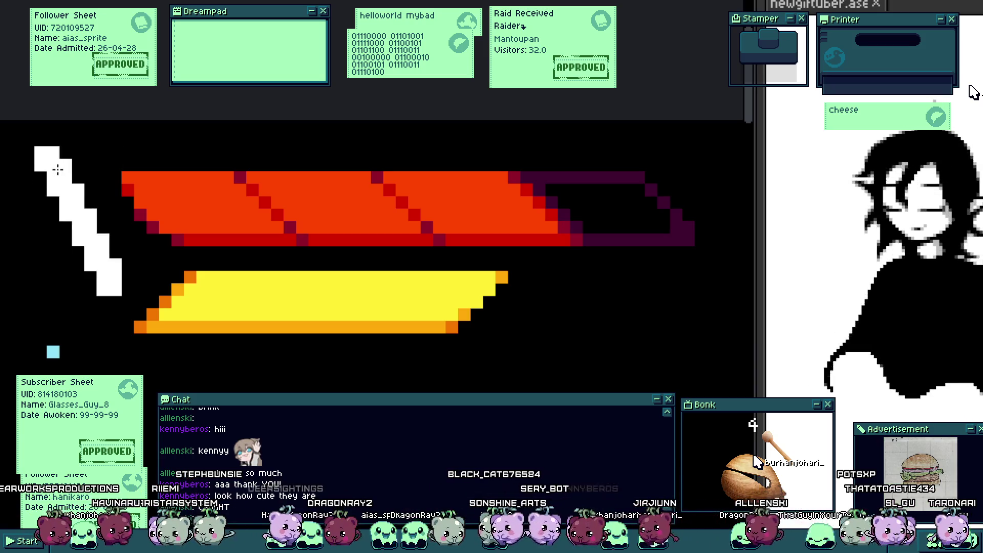
{"action": "left_click_drag", "start_coordinate": [58, 169], "coordinate": [92, 287]}
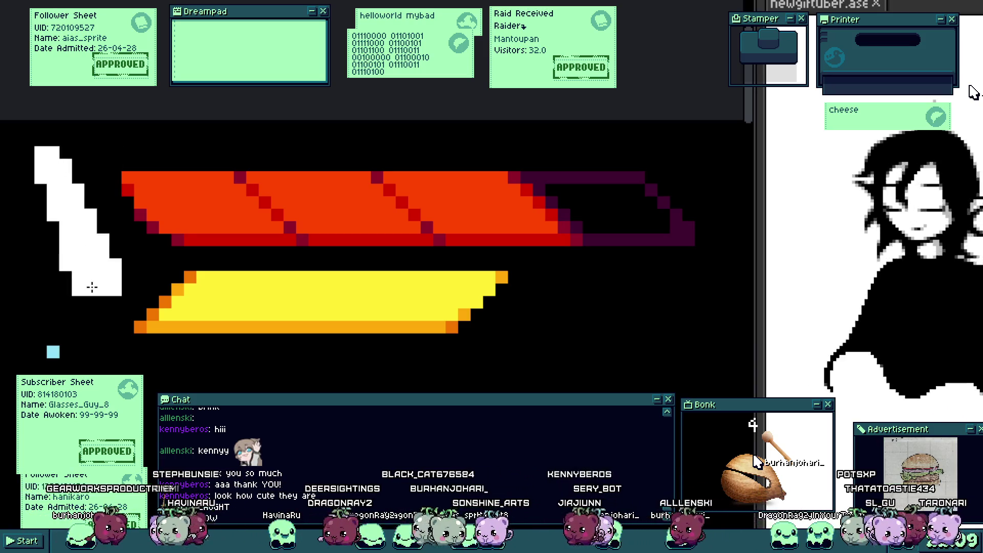
Step: Extend the white icon at its bottom-left and widen its right side
{"action": "scroll", "coordinate": [112, 260], "scroll_direction": "down", "scroll_amount": 4}
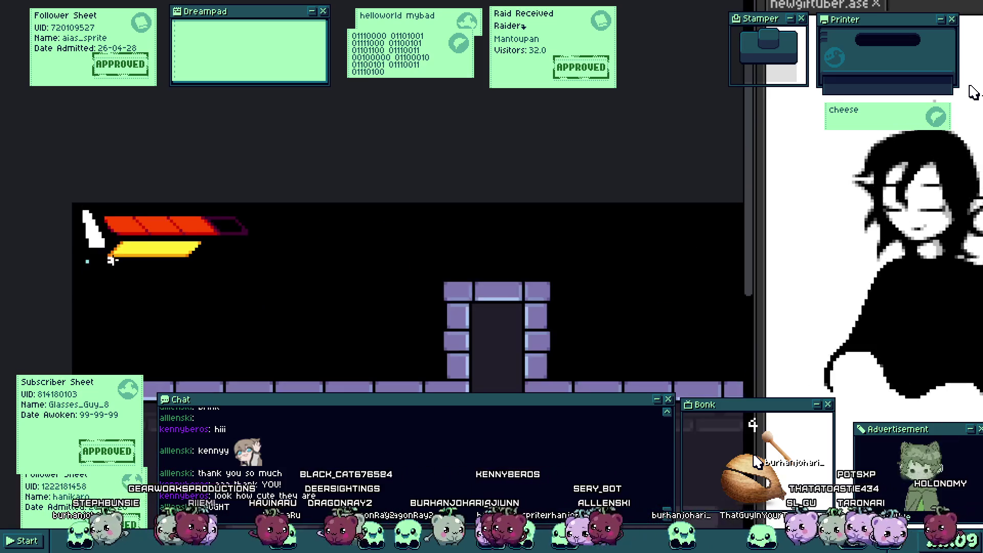
{"action": "scroll", "coordinate": [112, 260], "scroll_direction": "up", "scroll_amount": 4}
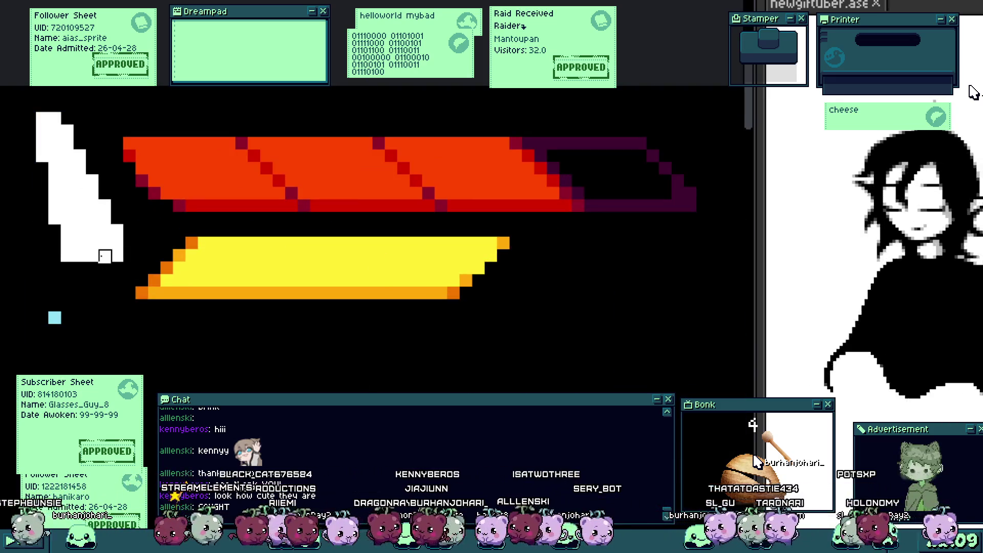
{"action": "left_click_drag", "start_coordinate": [105, 256], "coordinate": [59, 257]}
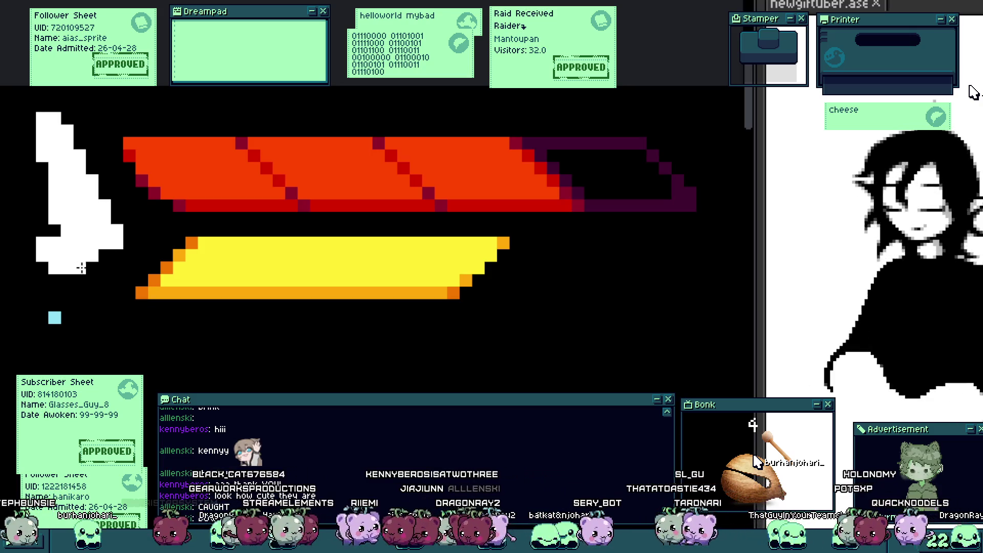
{"action": "left_click_drag", "start_coordinate": [121, 244], "coordinate": [135, 231]}
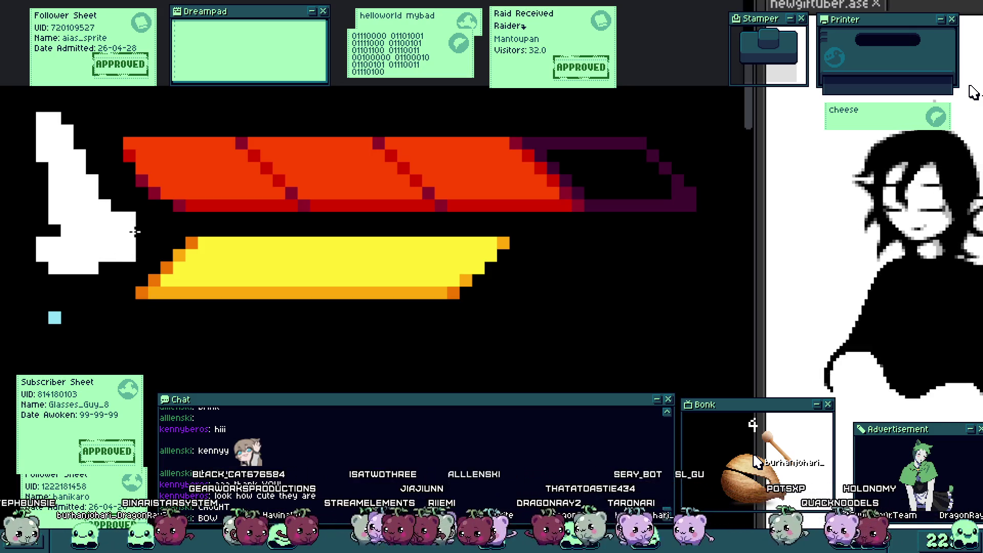
Step: Cut a black notch and a stepped diagonal edge into the icon, blacking out one block
{"action": "scroll", "coordinate": [138, 239], "scroll_direction": "down", "scroll_amount": 4}
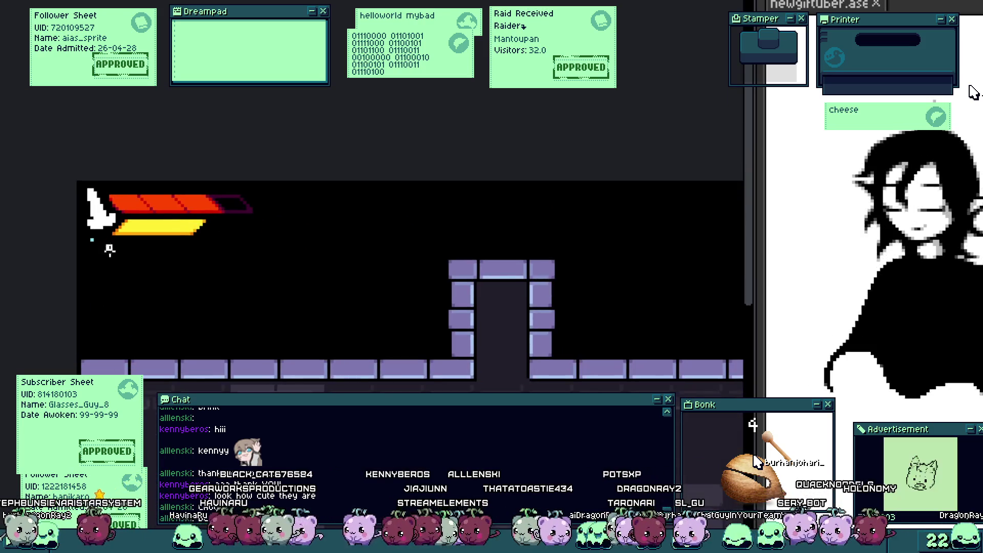
{"action": "left_click_drag", "start_coordinate": [125, 277], "coordinate": [111, 260]}
{"action": "scroll", "coordinate": [102, 248], "scroll_direction": "up", "scroll_amount": 2}
{"action": "scroll", "coordinate": [92, 287], "scroll_direction": "up", "scroll_amount": 1}
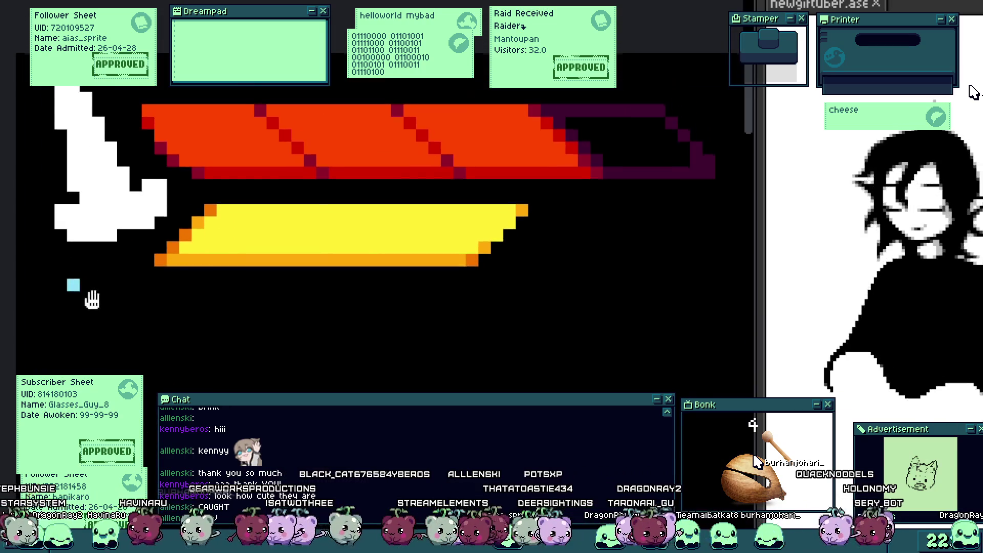
{"action": "scroll", "coordinate": [67, 246], "scroll_direction": "up", "scroll_amount": 2}
{"action": "left_click", "coordinate": [56, 289]}
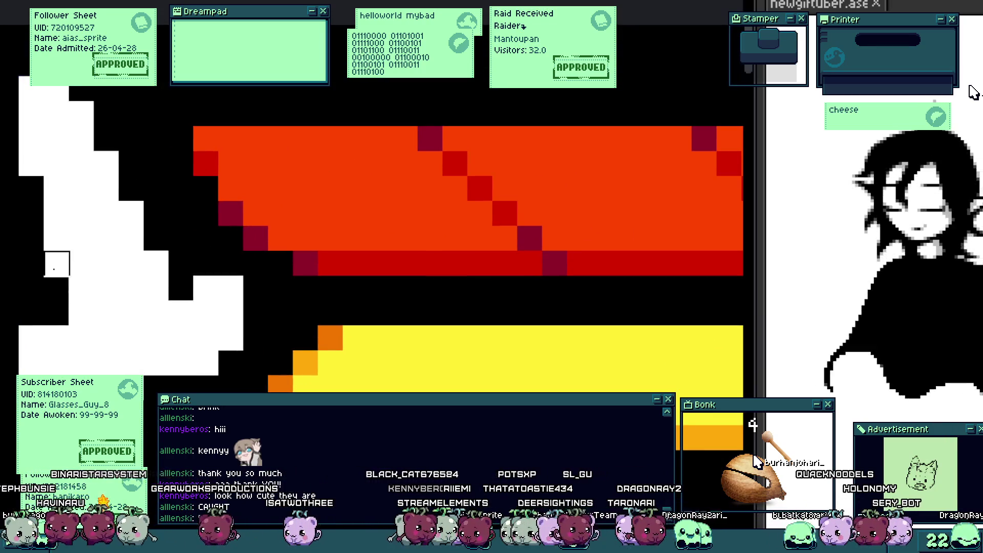
{"action": "left_click_drag", "start_coordinate": [105, 137], "coordinate": [154, 241]}
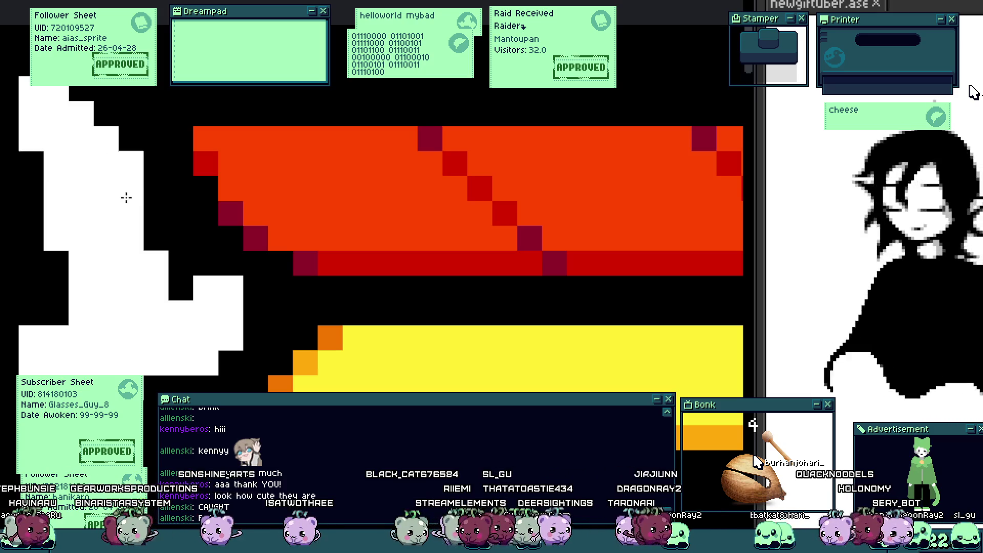
{"action": "left_click", "coordinate": [157, 212]}
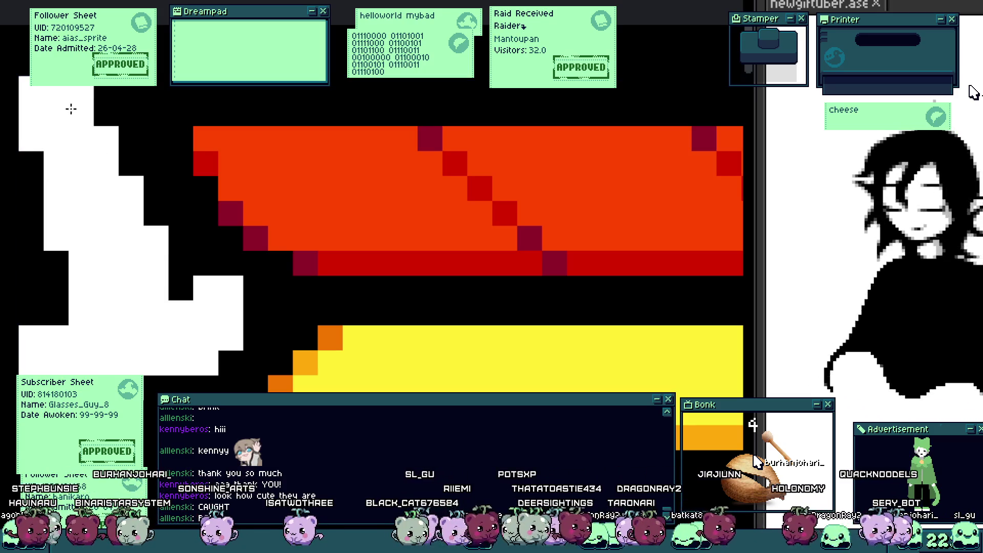
Step: Fill pixels along the icon's edge, erase stray pixels, and extend it further downward
{"action": "scroll", "coordinate": [55, 91], "scroll_direction": "down", "scroll_amount": 3}
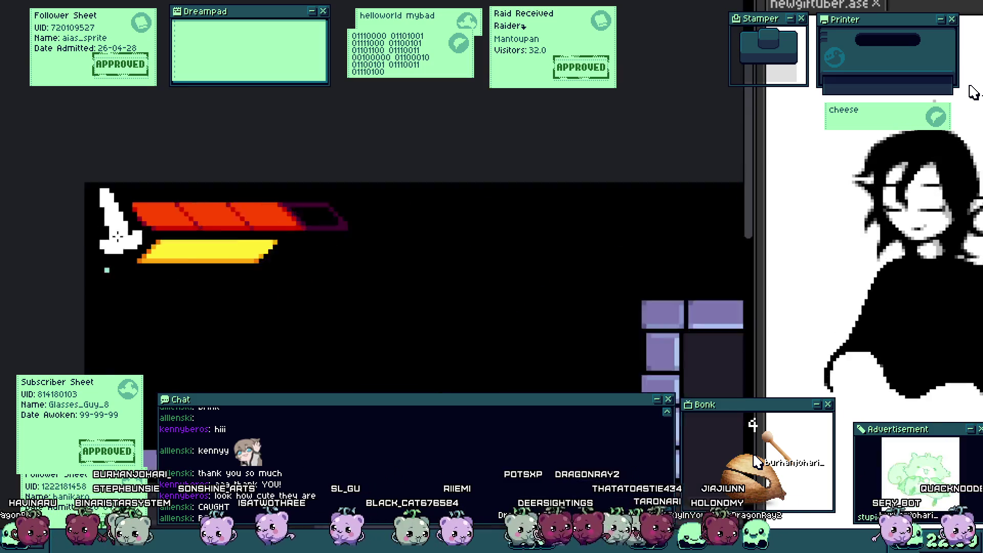
{"action": "scroll", "coordinate": [128, 263], "scroll_direction": "up", "scroll_amount": 2}
{"action": "left_click", "coordinate": [108, 290]}
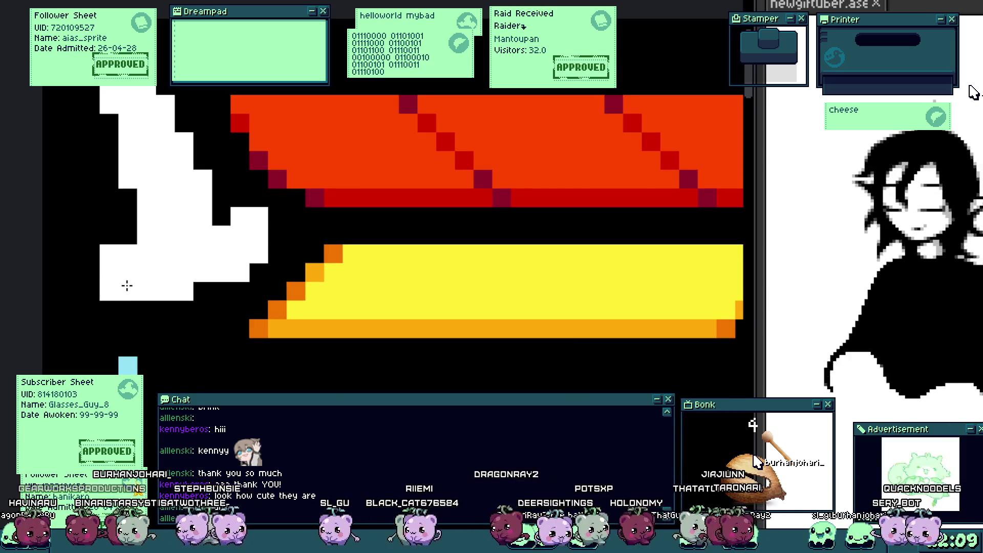
{"action": "left_click", "coordinate": [259, 272]}
{"action": "right_click", "coordinate": [259, 216]}
{"action": "right_click", "coordinate": [241, 217]}
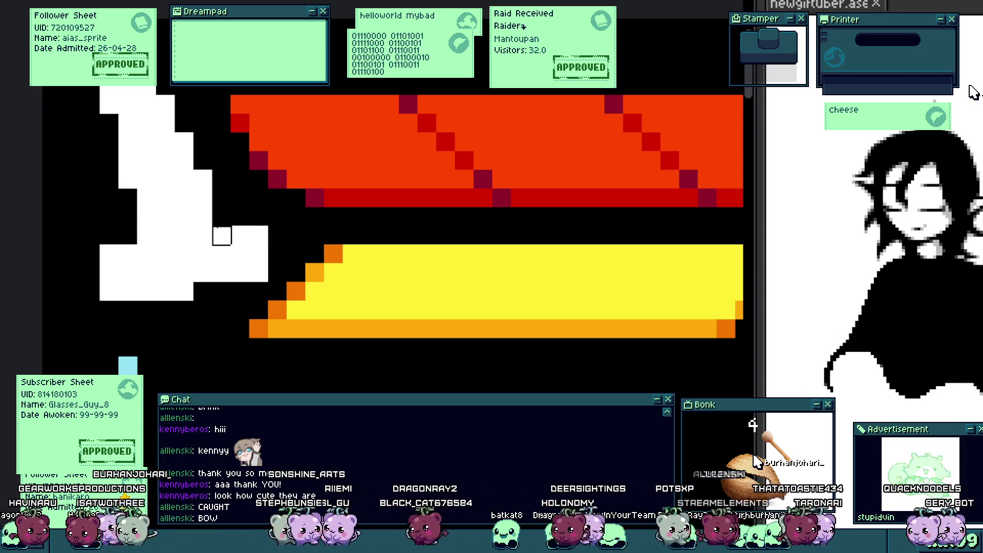
{"action": "mouse_move", "coordinate": [165, 309]}
{"action": "left_mouse_down"}
{"action": "mouse_move", "coordinate": [212, 306]}
{"action": "mouse_move", "coordinate": [211, 339]}
{"action": "left_mouse_up"}
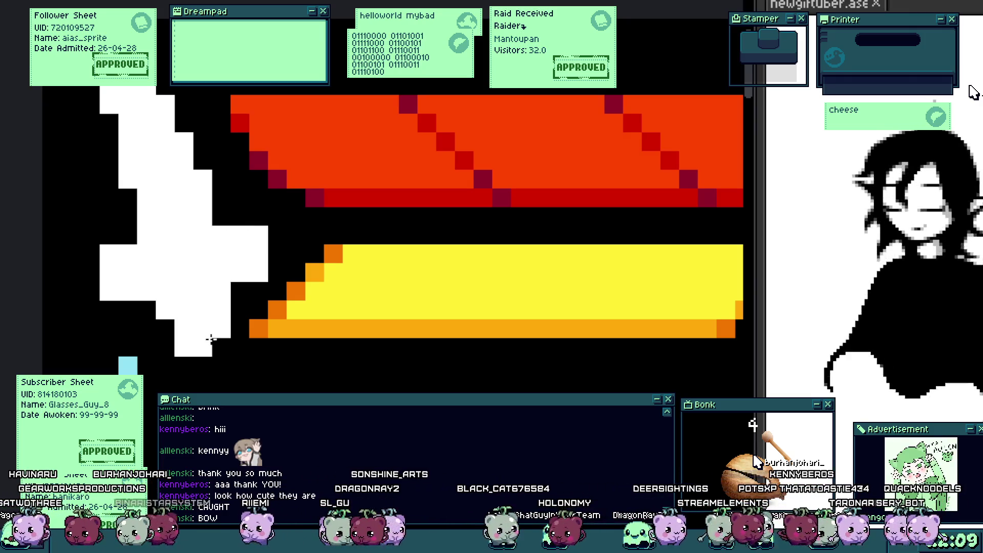
Step: Paint over part of the white icon in black
{"action": "scroll", "coordinate": [189, 317], "scroll_direction": "down", "scroll_amount": 3}
{"action": "scroll", "coordinate": [198, 318], "scroll_direction": "up", "scroll_amount": 1}
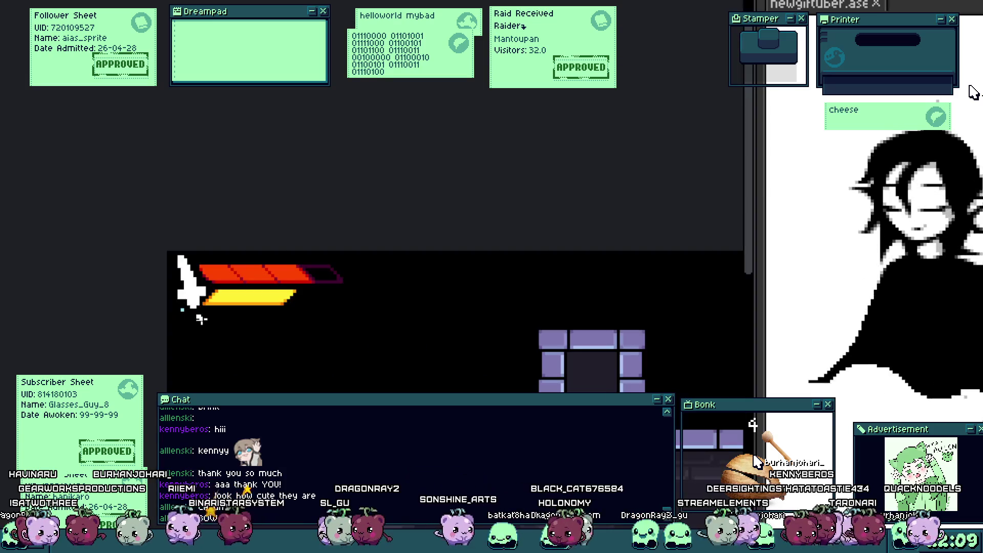
{"action": "scroll", "coordinate": [197, 318], "scroll_direction": "up", "scroll_amount": 1}
{"action": "scroll", "coordinate": [188, 240], "scroll_direction": "up", "scroll_amount": 1}
{"action": "scroll", "coordinate": [188, 241], "scroll_direction": "up", "scroll_amount": 1}
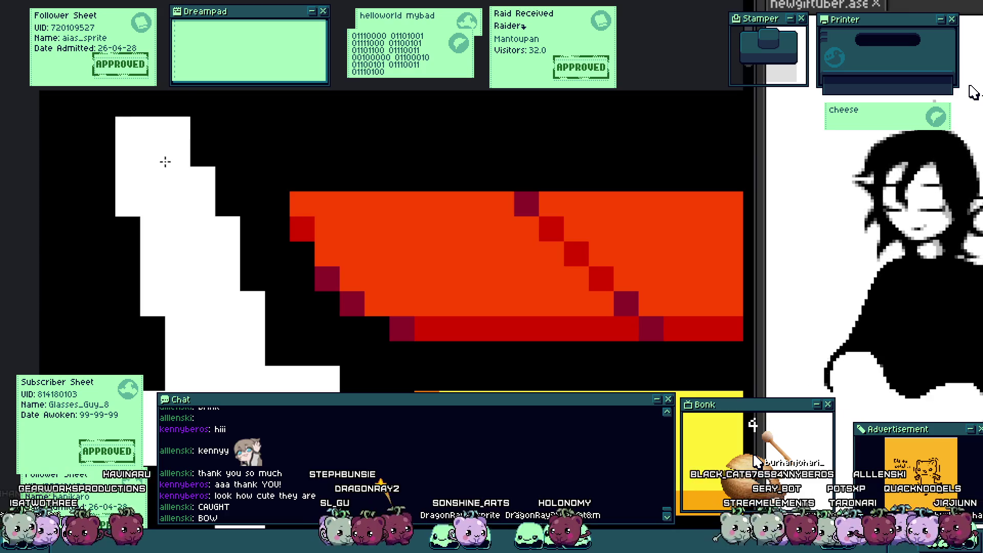
{"action": "scroll", "coordinate": [165, 162], "scroll_direction": "down", "scroll_amount": 3}
{"action": "scroll", "coordinate": [188, 230], "scroll_direction": "up", "scroll_amount": 1}
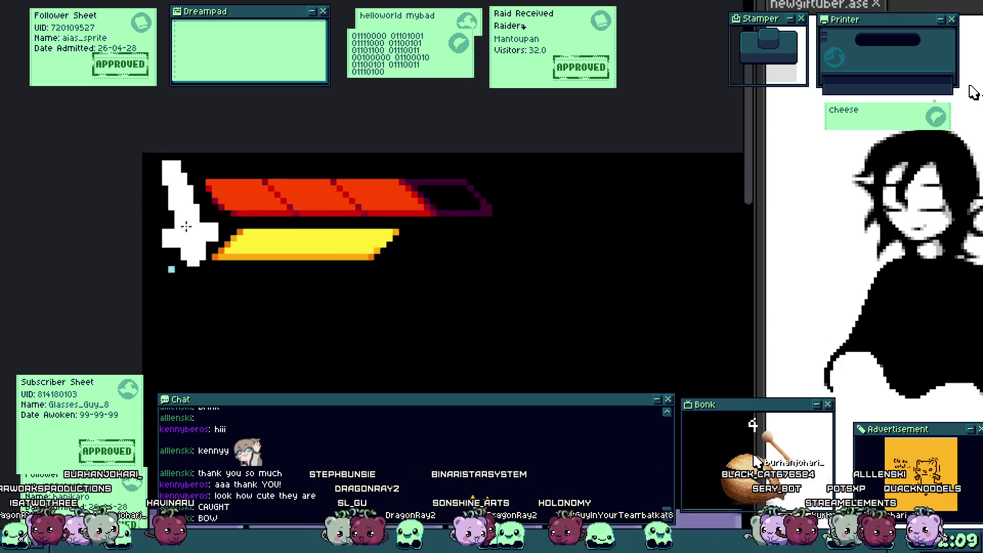
{"action": "scroll", "coordinate": [184, 228], "scroll_direction": "up", "scroll_amount": 1}
{"action": "scroll", "coordinate": [177, 241], "scroll_direction": "up", "scroll_amount": 1}
{"action": "scroll", "coordinate": [170, 253], "scroll_direction": "up", "scroll_amount": 1}
{"action": "left_click_drag", "start_coordinate": [169, 252], "coordinate": [231, 270]}
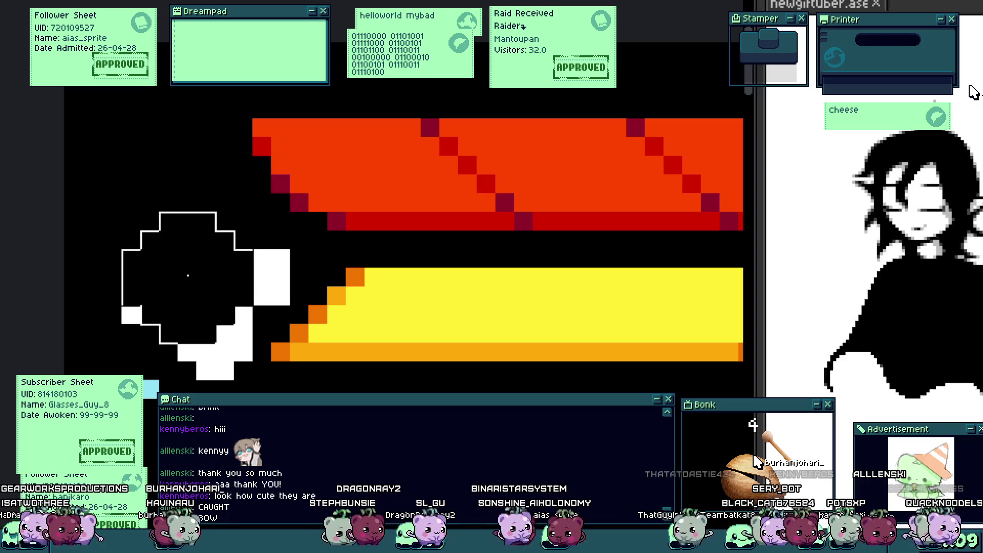
Step: Remove the energy bar's bottom-left orange pixel and add an orange pixel beside the cyan one
{"action": "scroll", "coordinate": [264, 344], "scroll_direction": "down", "scroll_amount": 2}
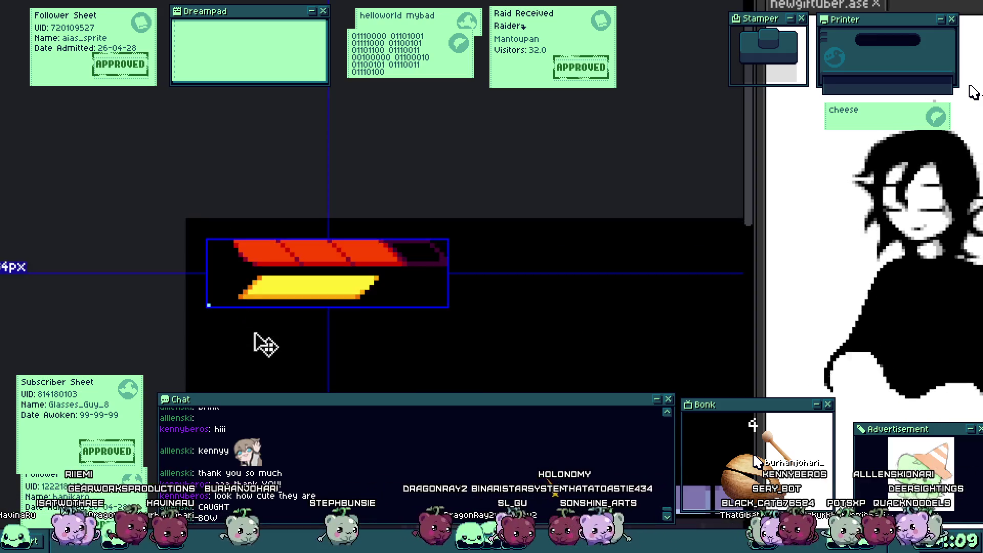
{"action": "scroll", "coordinate": [263, 301], "scroll_direction": "up", "scroll_amount": 2}
{"action": "scroll", "coordinate": [264, 290], "scroll_direction": "down", "scroll_amount": 1}
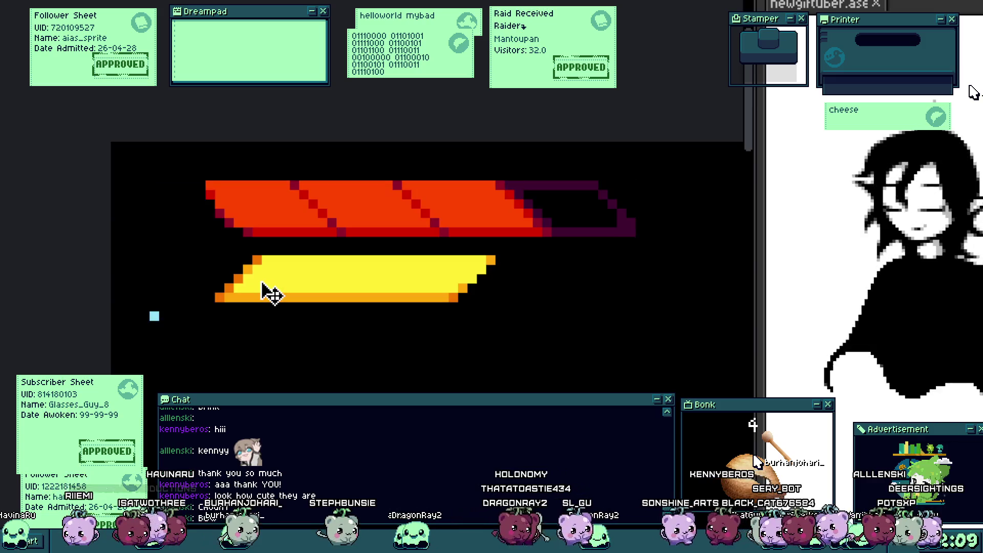
{"action": "scroll", "coordinate": [245, 281], "scroll_direction": "up", "scroll_amount": 1}
{"action": "scroll", "coordinate": [226, 306], "scroll_direction": "up", "scroll_amount": 1}
{"action": "scroll", "coordinate": [200, 325], "scroll_direction": "up", "scroll_amount": 1}
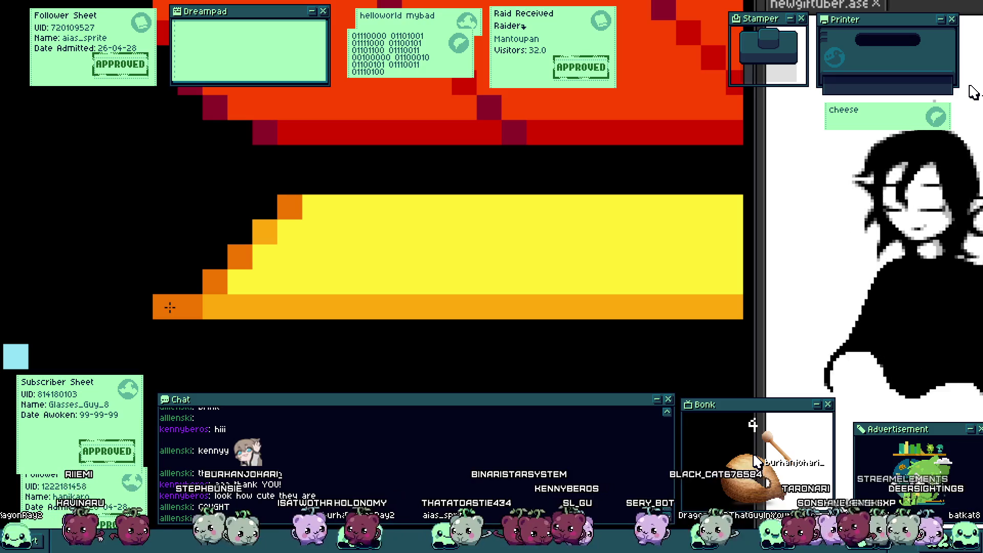
{"action": "left_click", "coordinate": [170, 307]}
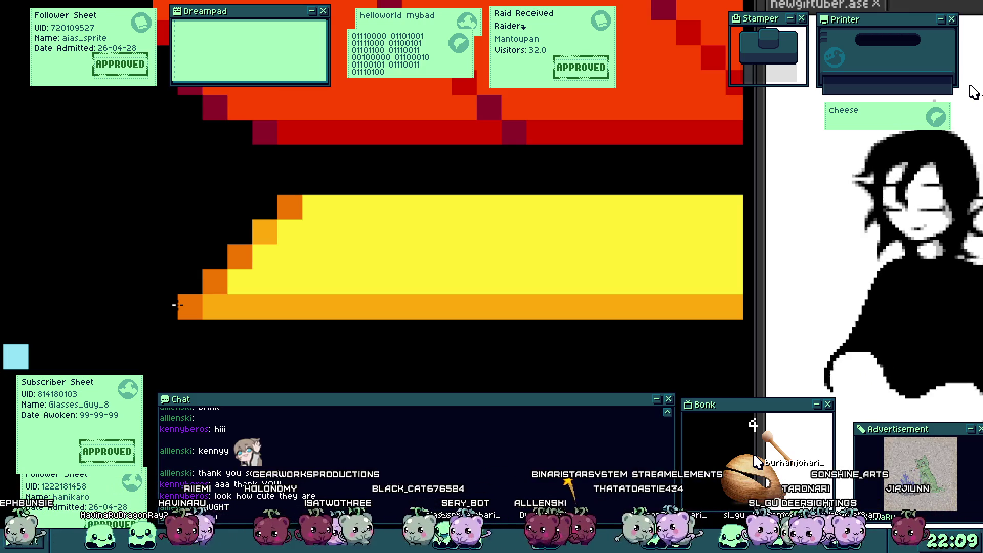
{"action": "left_click", "coordinate": [40, 364]}
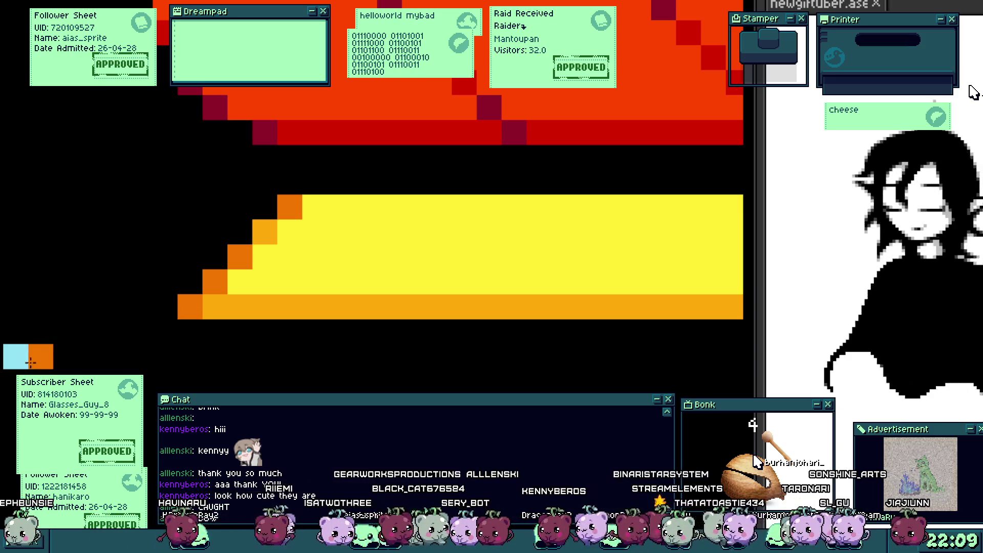
Step: Nudge the yellow energy bar one pixel left
{"action": "scroll", "coordinate": [31, 363], "scroll_direction": "down", "scroll_amount": 4}
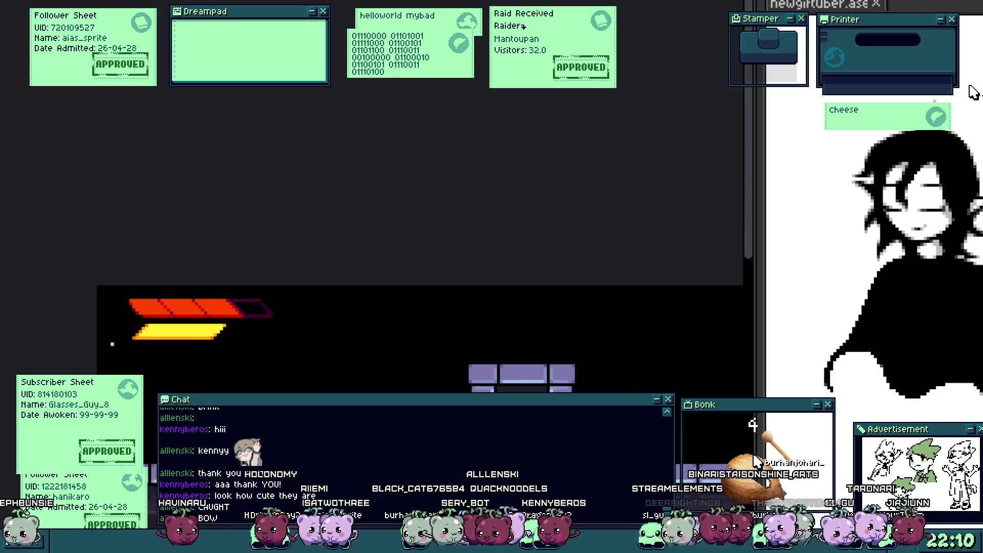
{"action": "scroll", "coordinate": [178, 375], "scroll_direction": "up", "scroll_amount": 2}
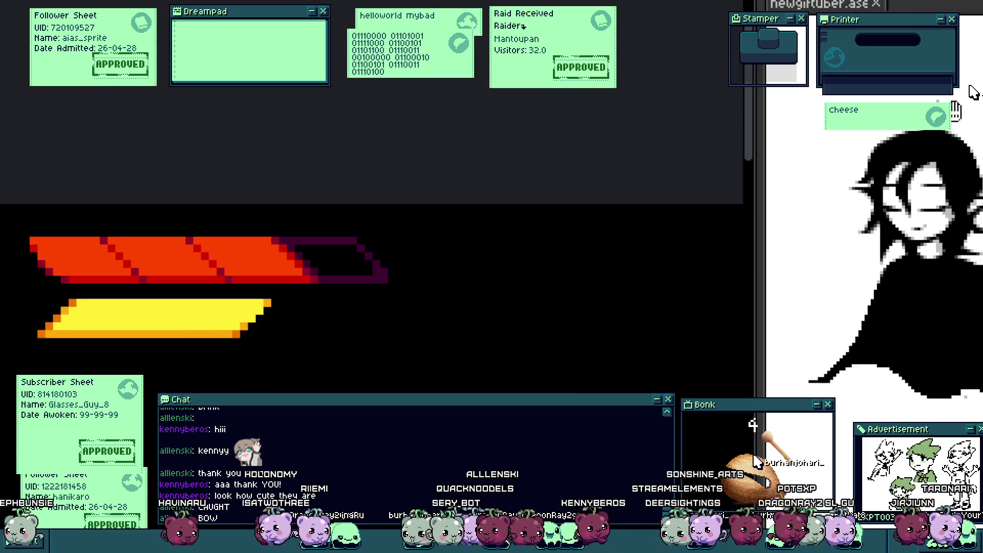
{"action": "scroll", "coordinate": [96, 287], "scroll_direction": "up", "scroll_amount": 1}
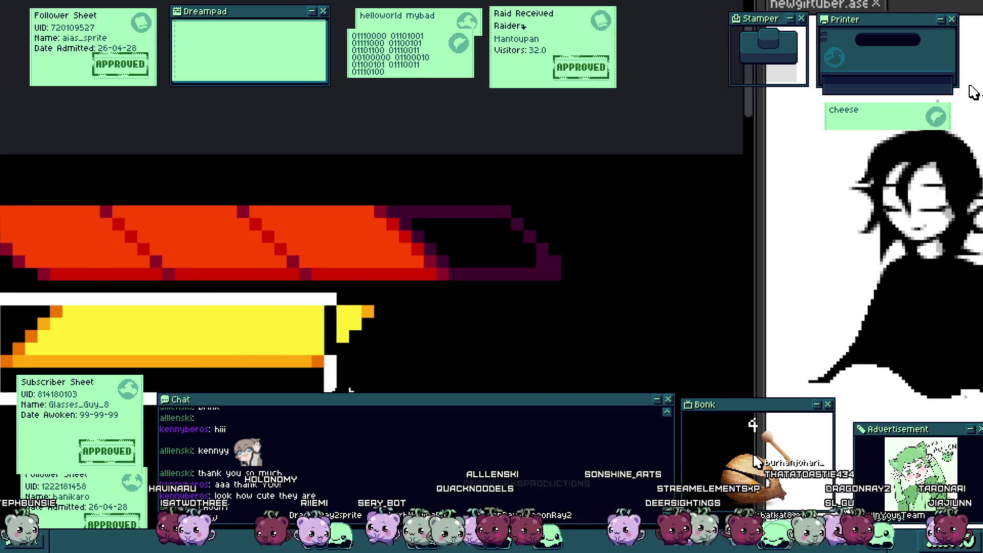
{"action": "key", "text": "Left"}
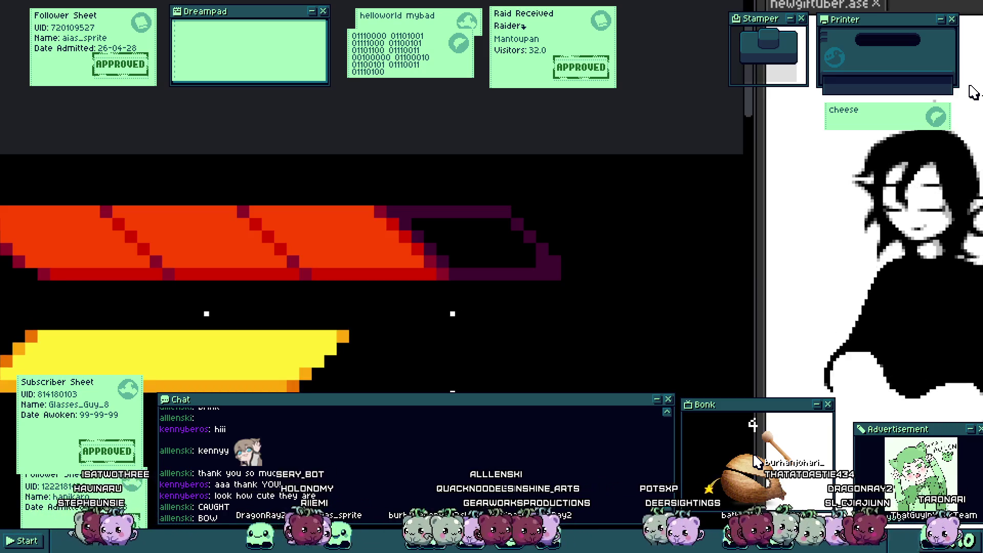
{"action": "scroll", "coordinate": [123, 354], "scroll_direction": "down", "scroll_amount": 3}
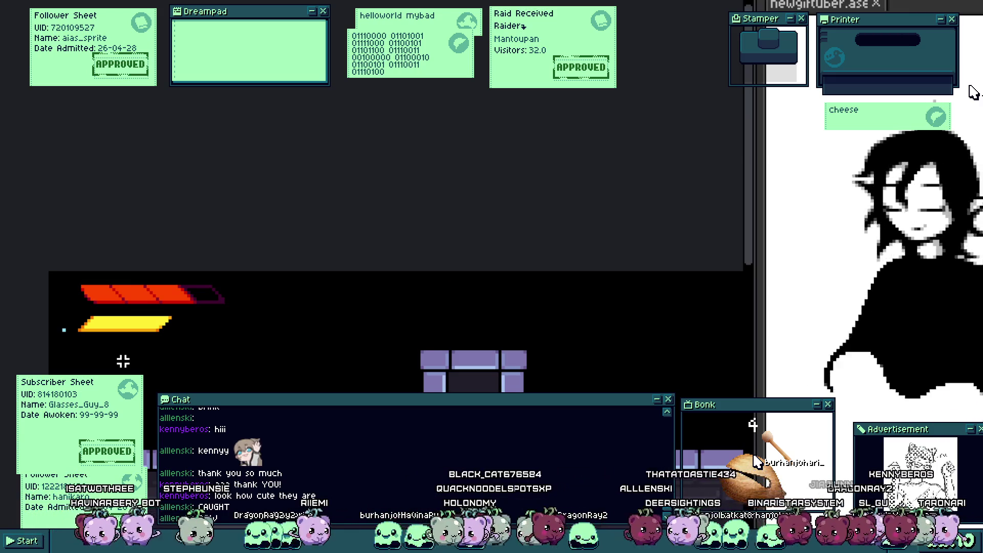
{"action": "scroll", "coordinate": [147, 333], "scroll_direction": "down", "scroll_amount": 1}
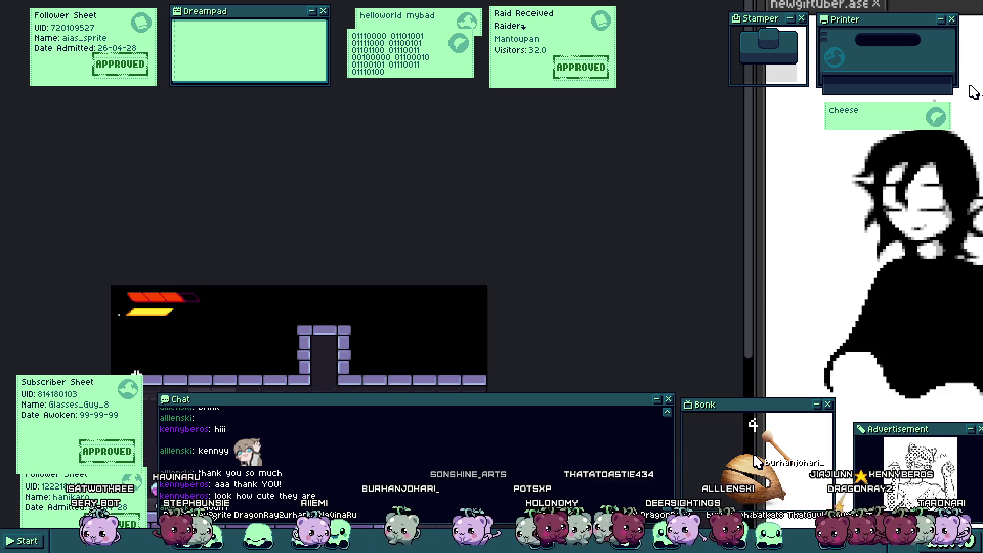
{"action": "left_click_drag", "start_coordinate": [147, 396], "coordinate": [125, 335]}
{"action": "scroll", "coordinate": [182, 369], "scroll_direction": "up", "scroll_amount": 1}
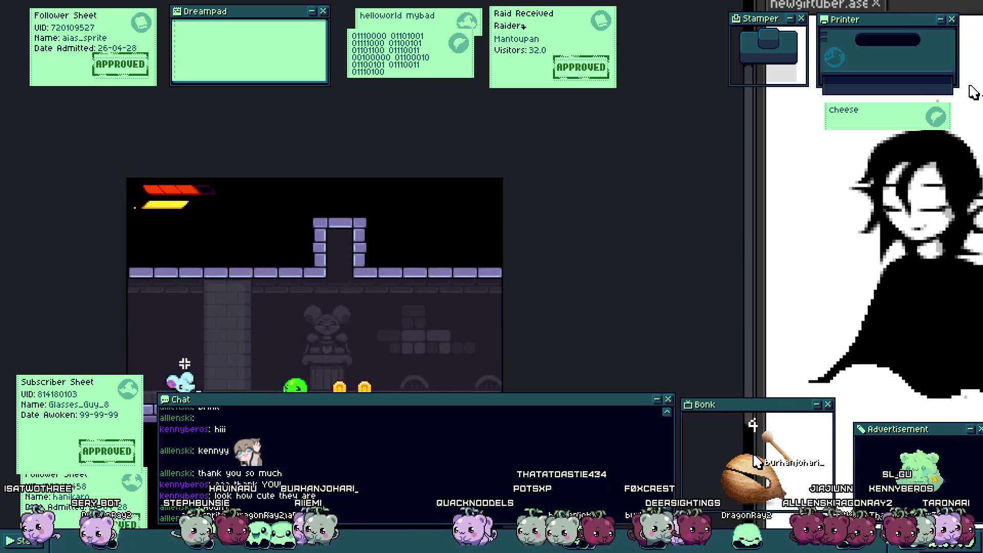
{"action": "scroll", "coordinate": [182, 369], "scroll_direction": "up", "scroll_amount": 1}
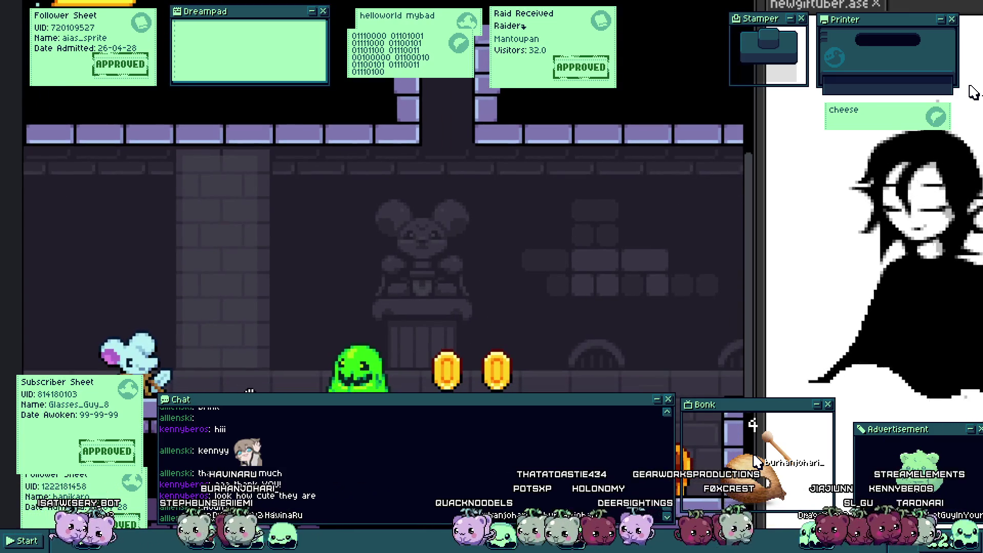
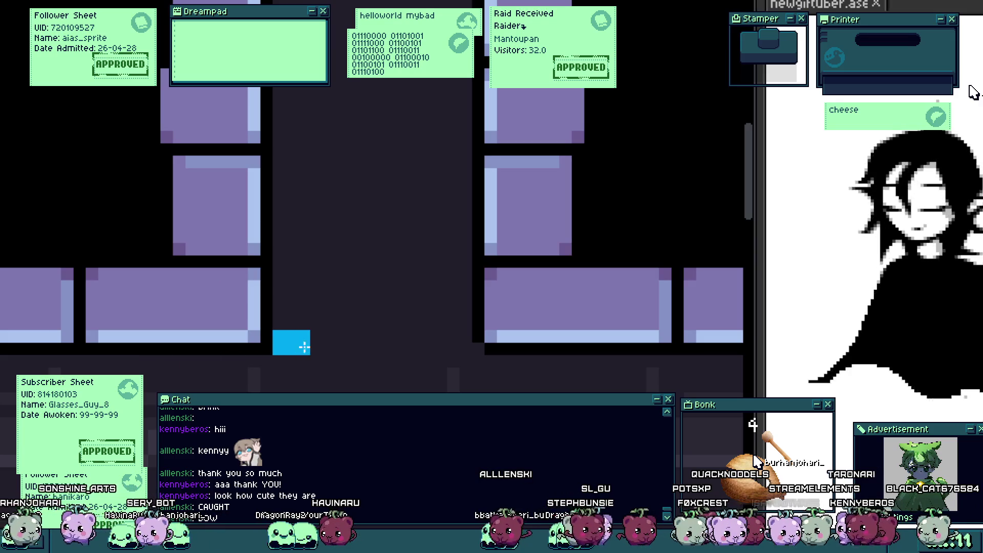
Step: Lay a cyan strip along the door opening's bottom and outline its sides in cyan
{"action": "left_click_drag", "start_coordinate": [304, 348], "coordinate": [461, 350]}
{"action": "left_click", "coordinate": [295, 344]}
{"action": "mouse_move", "coordinate": [310, 347]}
{"action": "left_mouse_down"}
{"action": "mouse_move", "coordinate": [448, 200]}
{"action": "mouse_move", "coordinate": [297, 325]}
{"action": "left_mouse_up"}
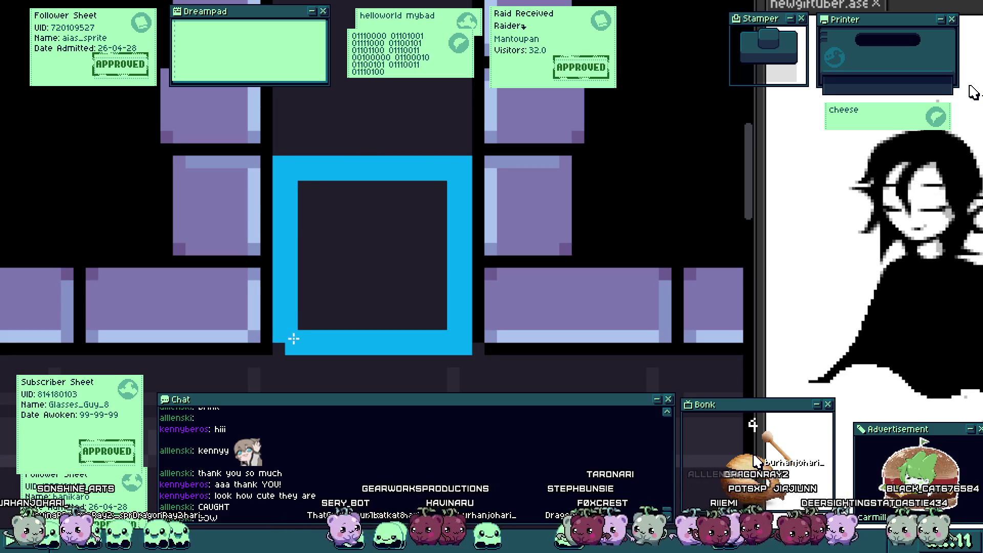
{"action": "left_click", "coordinate": [411, 252]}
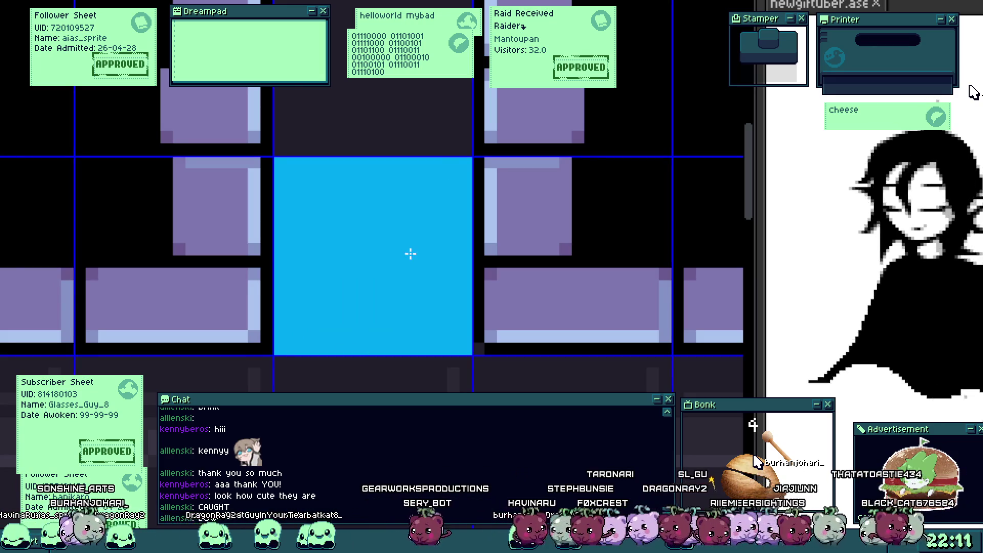
{"action": "scroll", "coordinate": [414, 184], "scroll_direction": "up", "scroll_amount": 3}
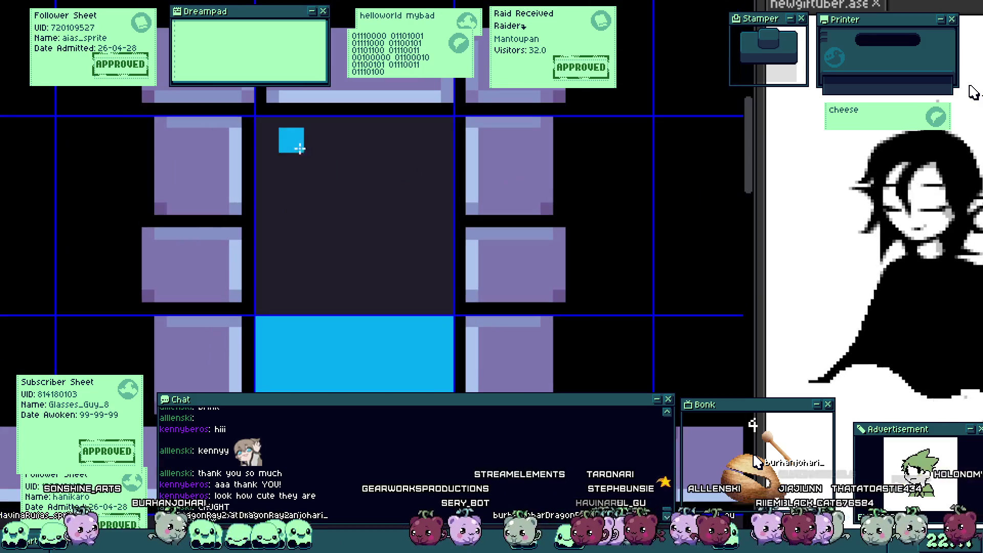
Step: Paint a stepped cyan arch curve across the opening's top, erasing stray cells
{"action": "left_click", "coordinate": [275, 174]}
{"action": "scroll", "coordinate": [275, 174], "scroll_direction": "up", "scroll_amount": 2}
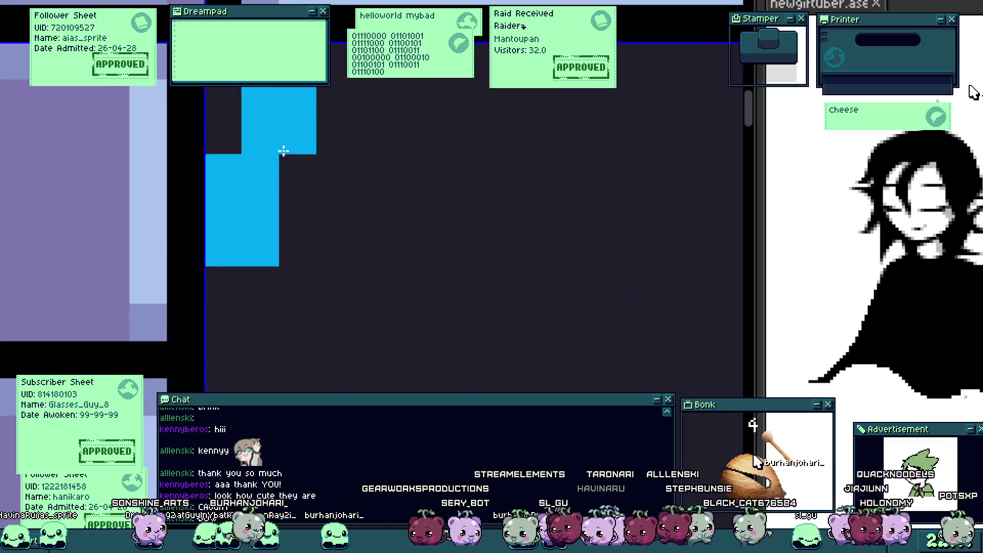
{"action": "left_click_drag", "start_coordinate": [281, 169], "coordinate": [359, 166]}
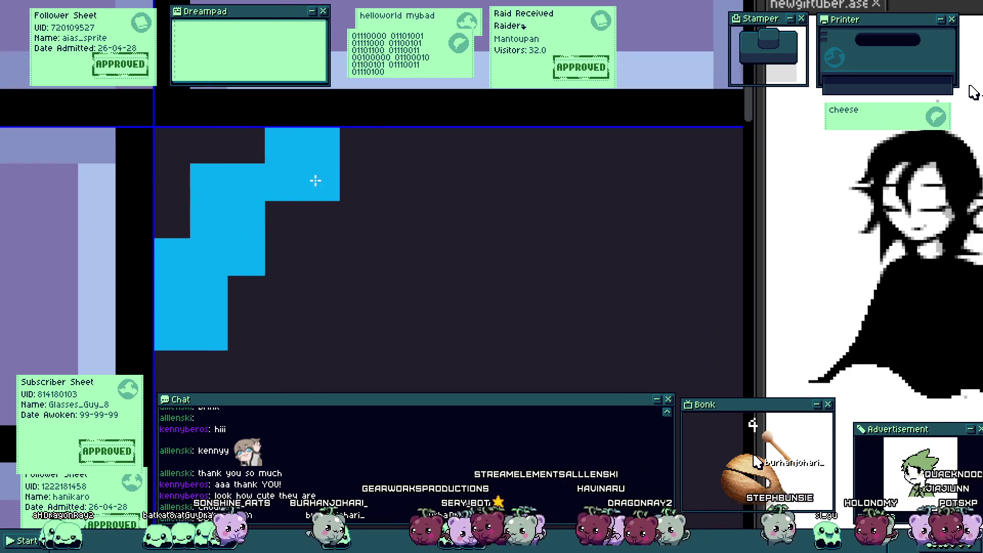
{"action": "left_click_drag", "start_coordinate": [209, 183], "coordinate": [281, 145]}
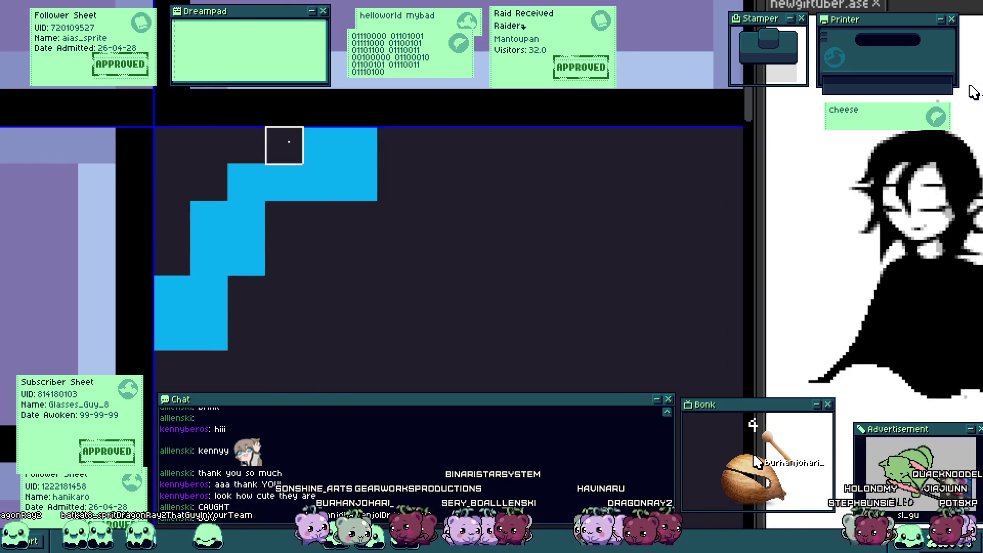
{"action": "scroll", "coordinate": [349, 200], "scroll_direction": "down", "scroll_amount": 2}
{"action": "scroll", "coordinate": [361, 166], "scroll_direction": "up", "scroll_amount": 3}
Step: Extend the arch to the right, paint both side walls, and fill the interior cyan
{"action": "mouse_move", "coordinate": [362, 166]}
{"action": "left_mouse_down"}
{"action": "mouse_move", "coordinate": [565, 271]}
{"action": "mouse_move", "coordinate": [561, 379]}
{"action": "left_mouse_up"}
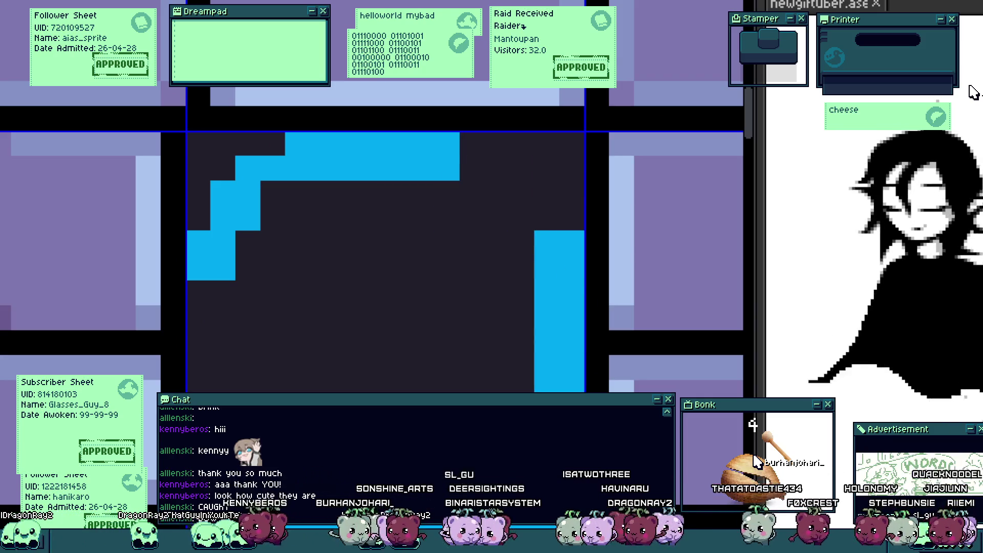
{"action": "left_click_drag", "start_coordinate": [210, 379], "coordinate": [211, 284]}
{"action": "left_click_drag", "start_coordinate": [508, 242], "coordinate": [471, 193]}
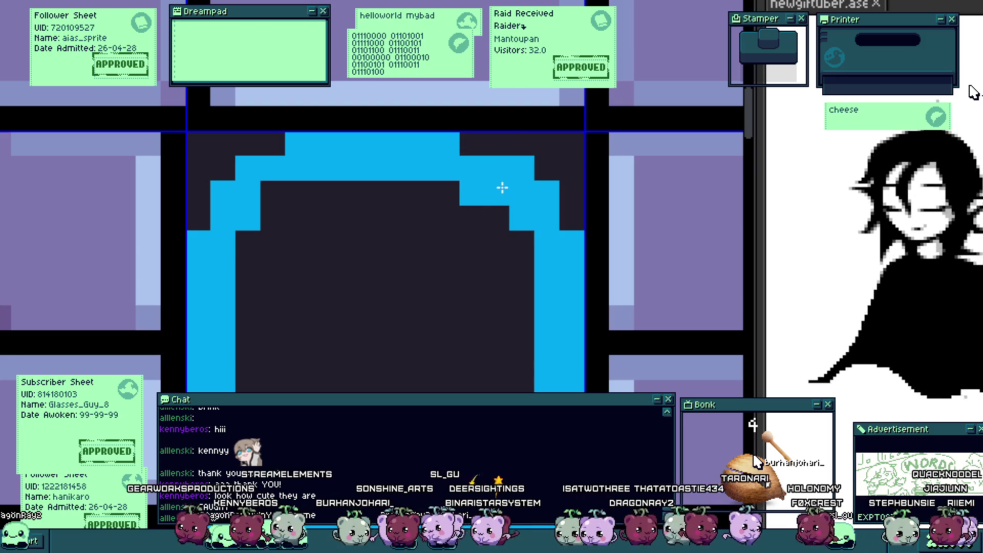
{"action": "left_click", "coordinate": [471, 193]}
{"action": "scroll", "coordinate": [399, 196], "scroll_direction": "down", "scroll_amount": 3}
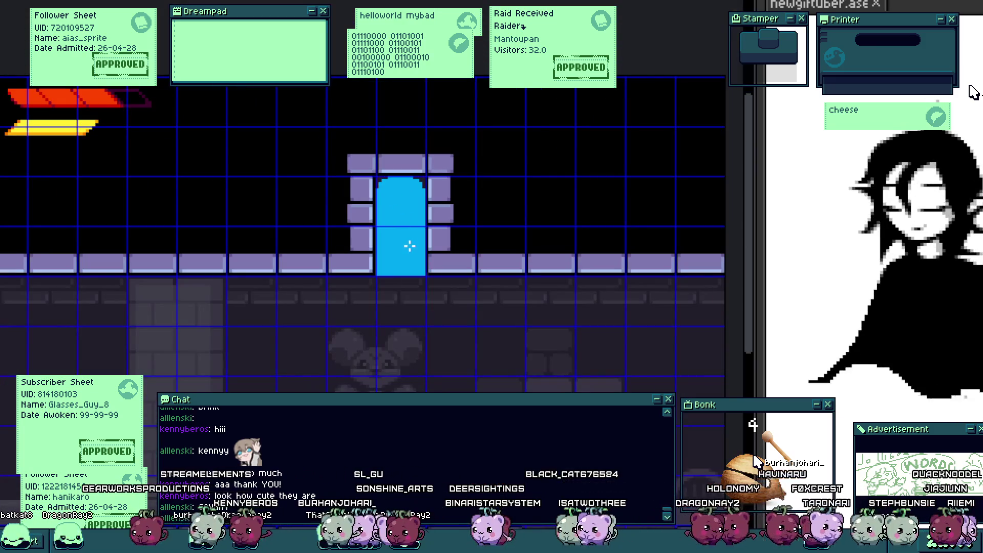
Step: Paint over the leftover black pixels in the door top's corners with cyan
{"action": "scroll", "coordinate": [410, 257], "scroll_direction": "up", "scroll_amount": 1}
{"action": "scroll", "coordinate": [395, 287], "scroll_direction": "up", "scroll_amount": 1}
{"action": "scroll", "coordinate": [368, 324], "scroll_direction": "up", "scroll_amount": 1}
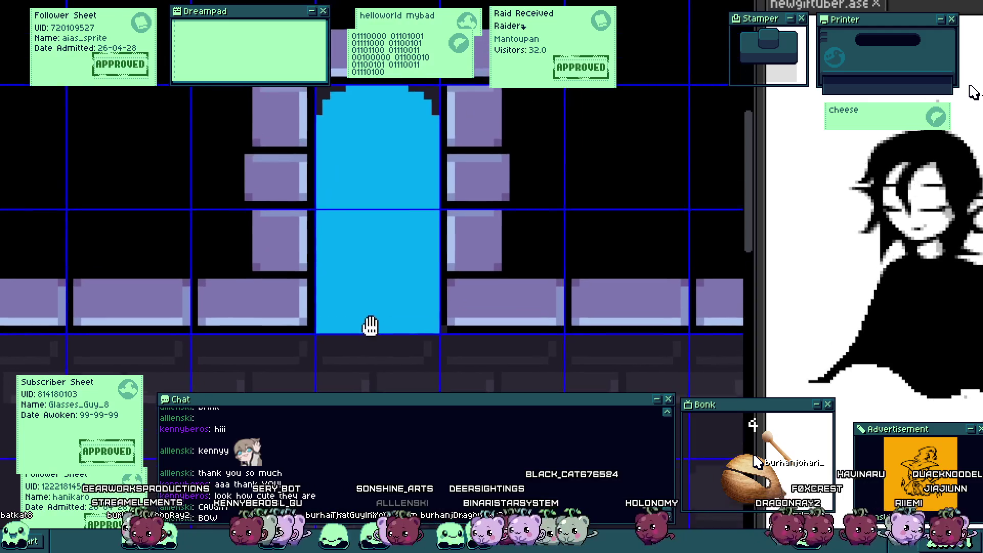
{"action": "scroll", "coordinate": [329, 125], "scroll_direction": "up", "scroll_amount": 1}
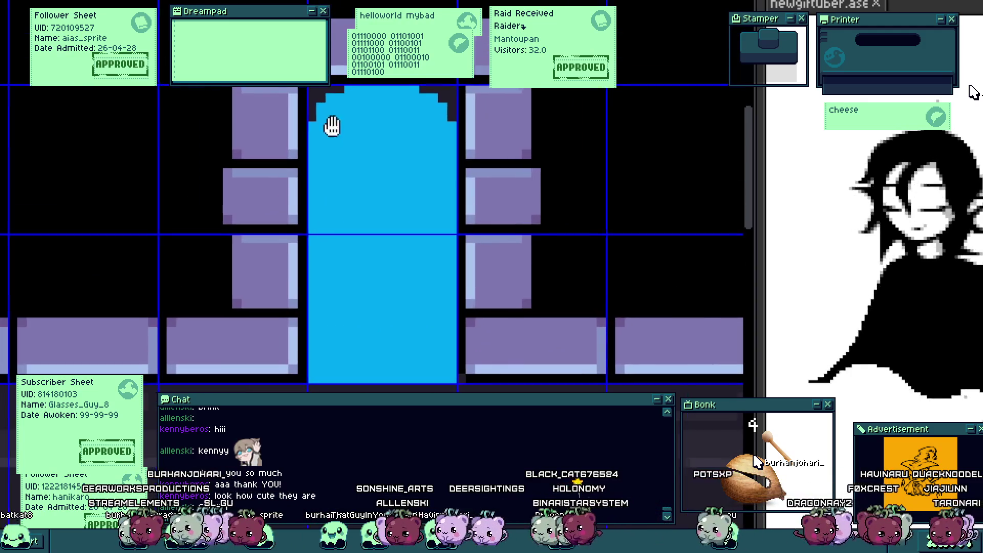
{"action": "scroll", "coordinate": [302, 164], "scroll_direction": "up", "scroll_amount": 1}
{"action": "left_click_drag", "start_coordinate": [312, 126], "coordinate": [328, 125]}
{"action": "left_click_drag", "start_coordinate": [435, 126], "coordinate": [460, 153]}
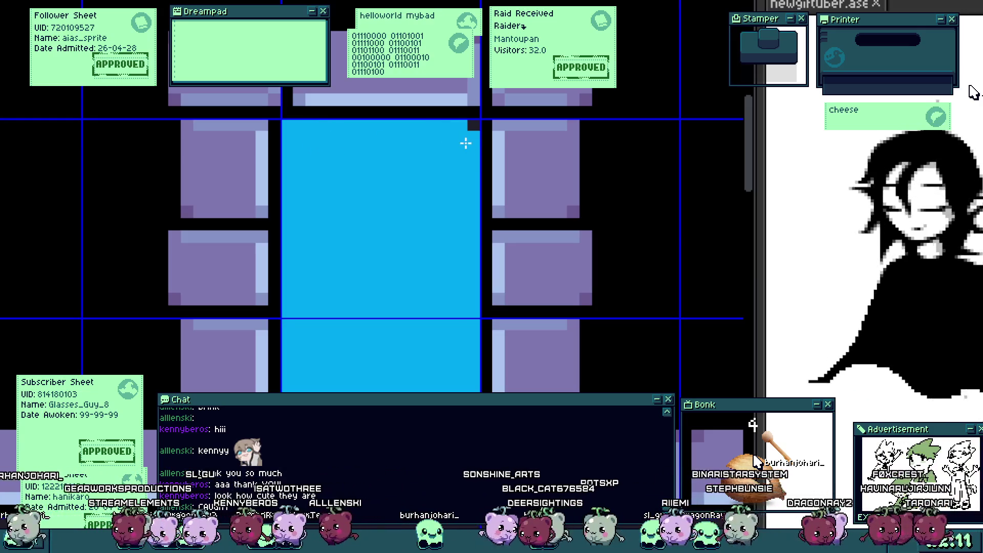
Step: Draw the first small solid cyan T shape just below the door
{"action": "scroll", "coordinate": [426, 220], "scroll_direction": "down", "scroll_amount": 3}
{"action": "scroll", "coordinate": [419, 219], "scroll_direction": "up", "scroll_amount": 1}
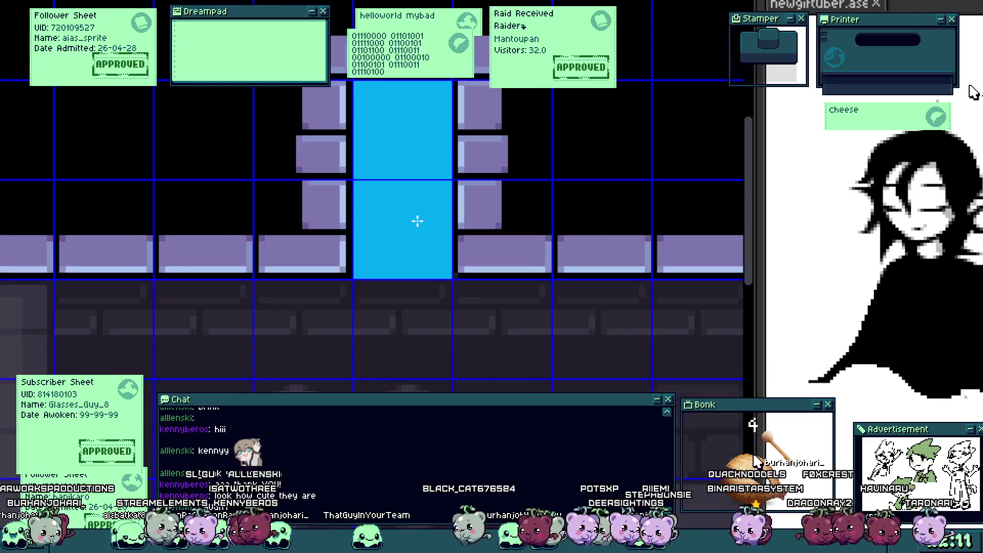
{"action": "scroll", "coordinate": [416, 219], "scroll_direction": "up", "scroll_amount": 1}
{"action": "scroll", "coordinate": [415, 238], "scroll_direction": "down", "scroll_amount": 3}
{"action": "scroll", "coordinate": [414, 238], "scroll_direction": "up", "scroll_amount": 2}
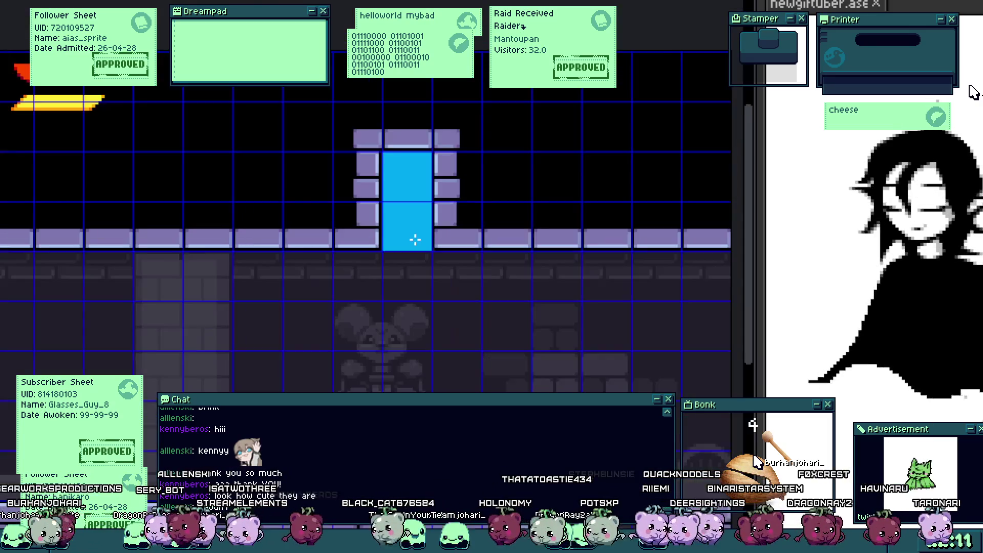
{"action": "scroll", "coordinate": [412, 239], "scroll_direction": "up", "scroll_amount": 2}
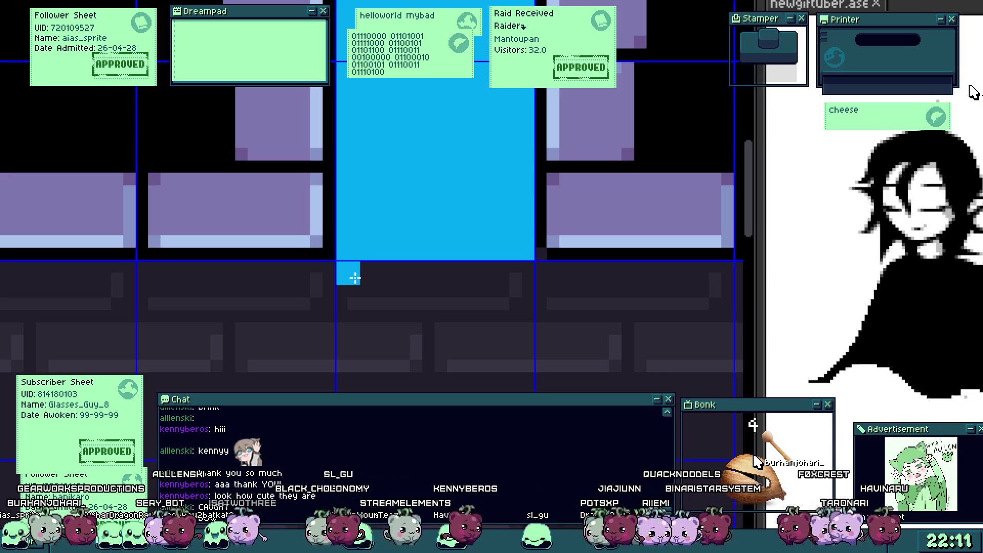
{"action": "scroll", "coordinate": [353, 278], "scroll_direction": "down", "scroll_amount": 2}
{"action": "scroll", "coordinate": [351, 281], "scroll_direction": "up", "scroll_amount": 2}
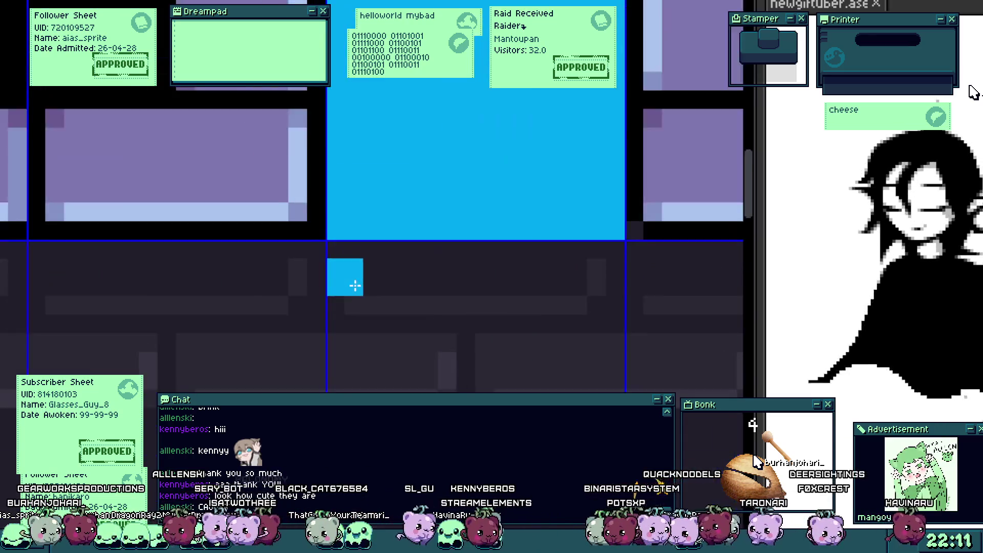
{"action": "scroll", "coordinate": [345, 274], "scroll_direction": "up", "scroll_amount": 1}
{"action": "left_click_drag", "start_coordinate": [377, 282], "coordinate": [393, 302]}
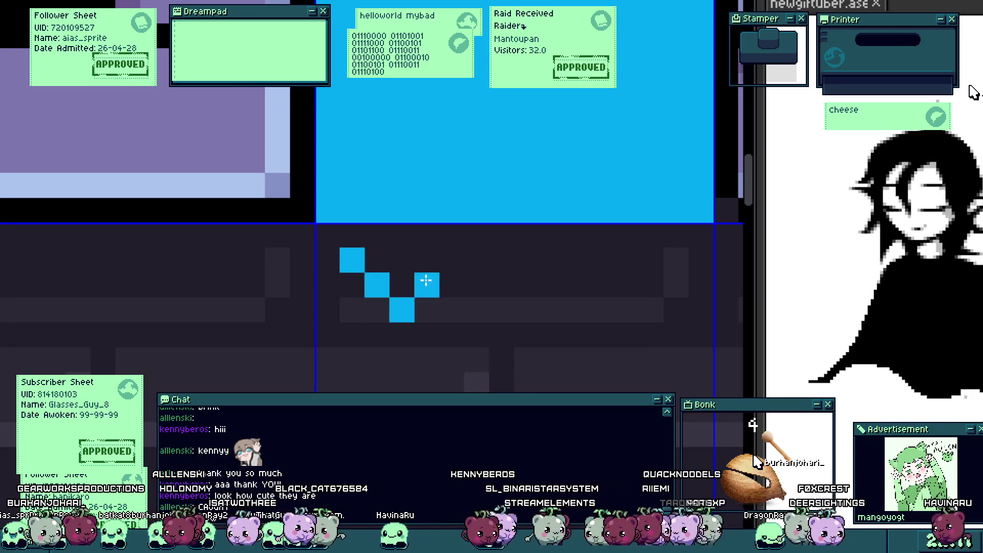
{"action": "left_click_drag", "start_coordinate": [412, 258], "coordinate": [404, 285]}
Step: Draw a matching second cyan T shape to its right, then recentre on the door
{"action": "scroll", "coordinate": [414, 297], "scroll_direction": "down", "scroll_amount": 2}
{"action": "scroll", "coordinate": [424, 297], "scroll_direction": "up", "scroll_amount": 2}
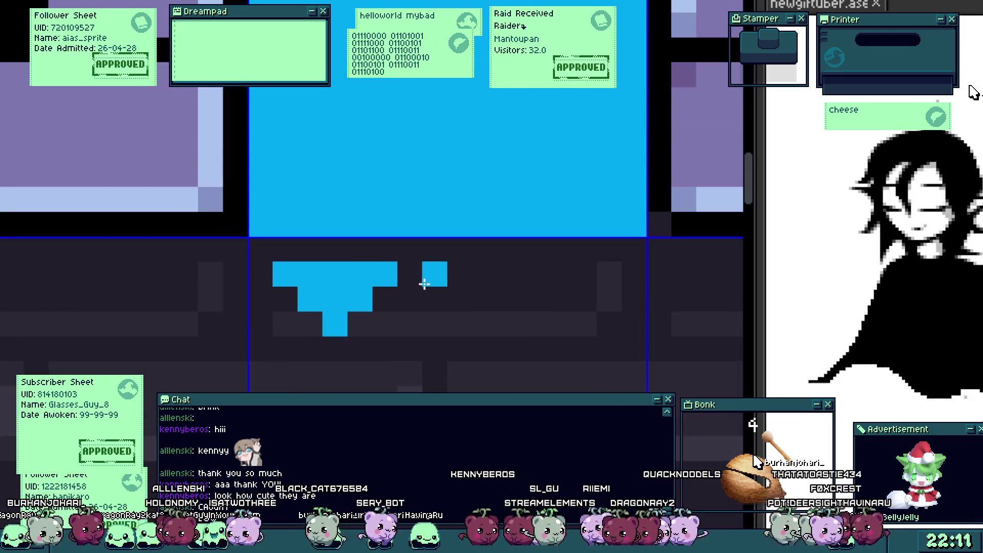
{"action": "scroll", "coordinate": [435, 279], "scroll_direction": "up", "scroll_amount": 1}
{"action": "mouse_move", "coordinate": [498, 274]}
{"action": "left_mouse_down"}
{"action": "mouse_move", "coordinate": [423, 284]}
{"action": "mouse_move", "coordinate": [463, 292]}
{"action": "left_mouse_up"}
{"action": "left_click", "coordinate": [333, 297]}
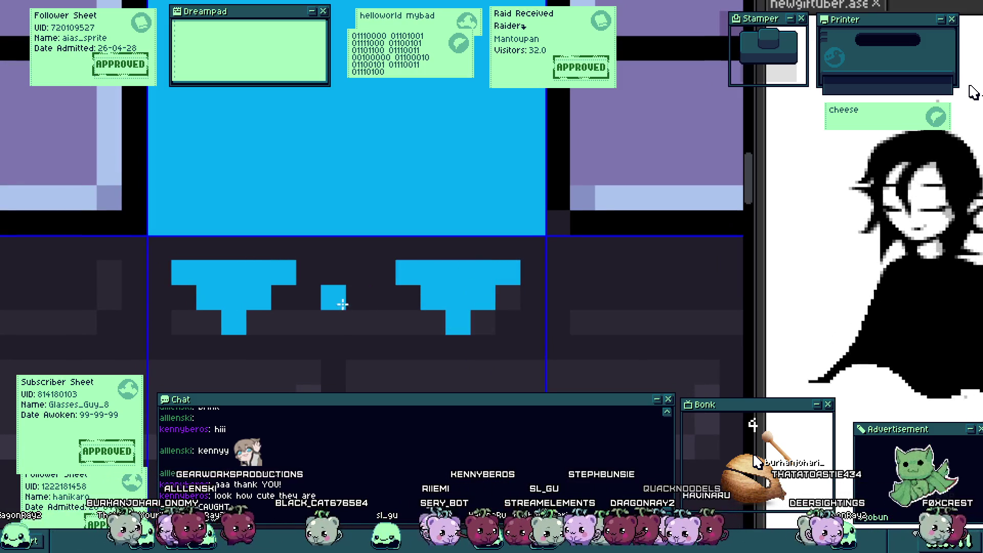
{"action": "scroll", "coordinate": [342, 297], "scroll_direction": "down", "scroll_amount": 3}
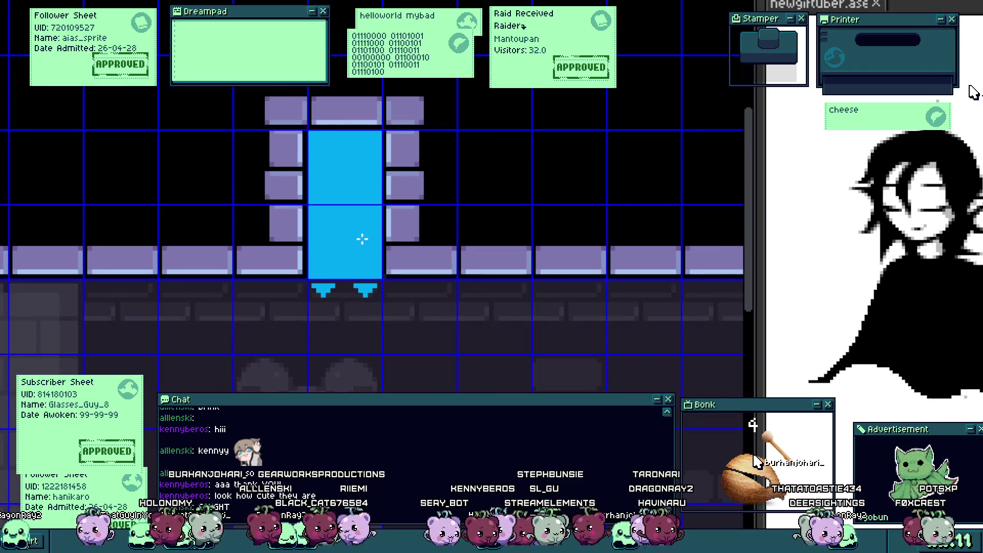
{"action": "left_click_drag", "start_coordinate": [362, 238], "coordinate": [326, 344]}
{"action": "scroll", "coordinate": [325, 347], "scroll_direction": "down", "scroll_amount": 3}
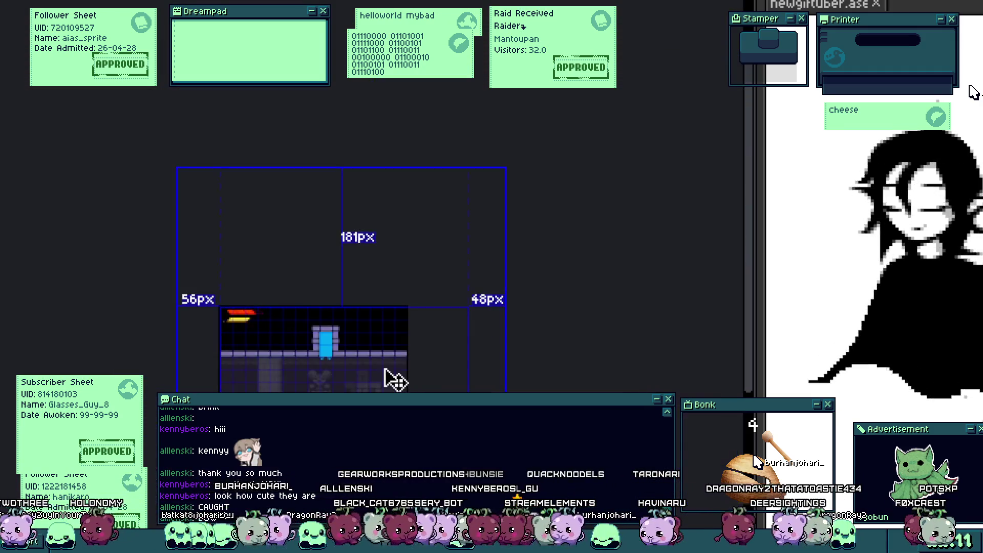
{"action": "scroll", "coordinate": [385, 369], "scroll_direction": "up", "scroll_amount": 2}
{"action": "scroll", "coordinate": [366, 329], "scroll_direction": "up", "scroll_amount": 1}
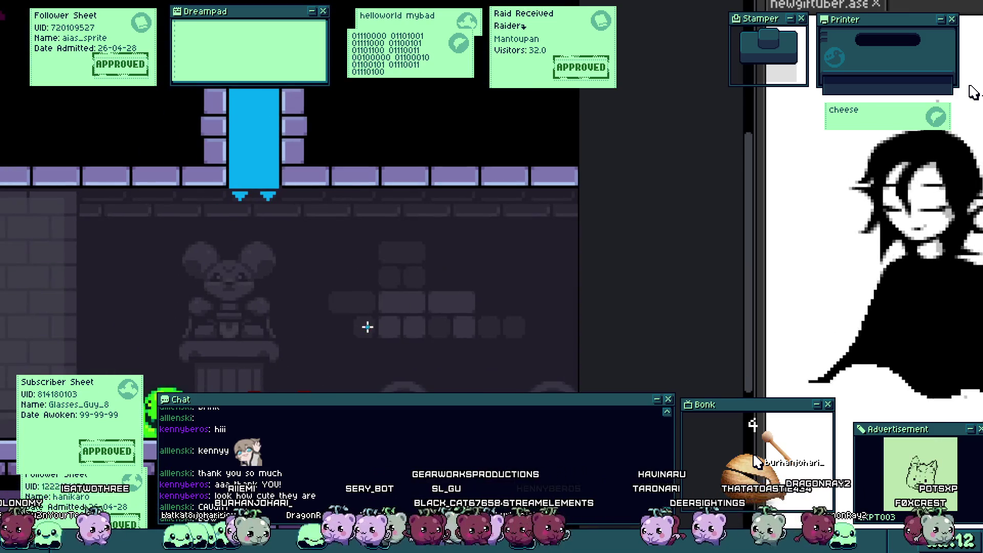
{"action": "left_click_drag", "start_coordinate": [362, 327], "coordinate": [471, 333]}
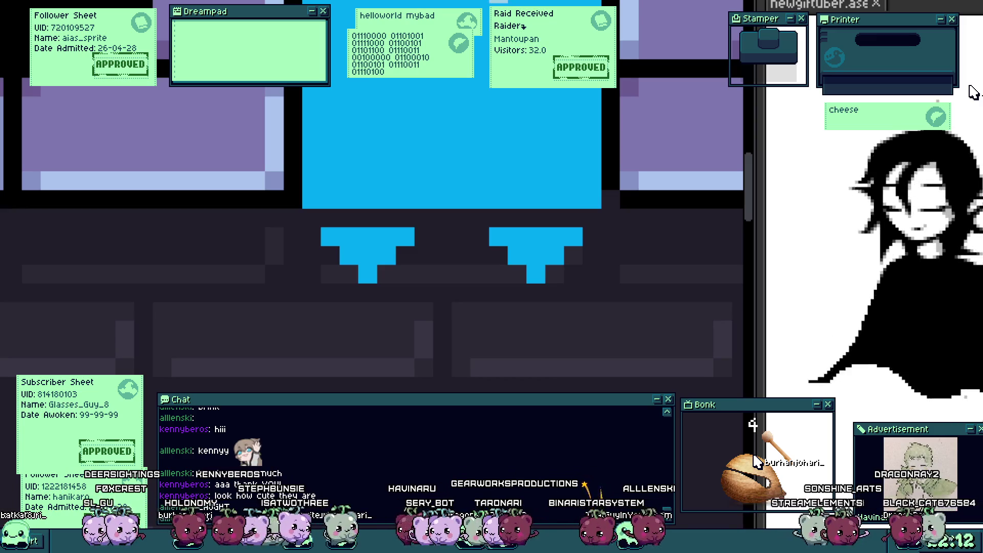
Step: Add a light-blue highlight pixel to the left T mark
{"action": "left_click_drag", "start_coordinate": [388, 219], "coordinate": [358, 284]}
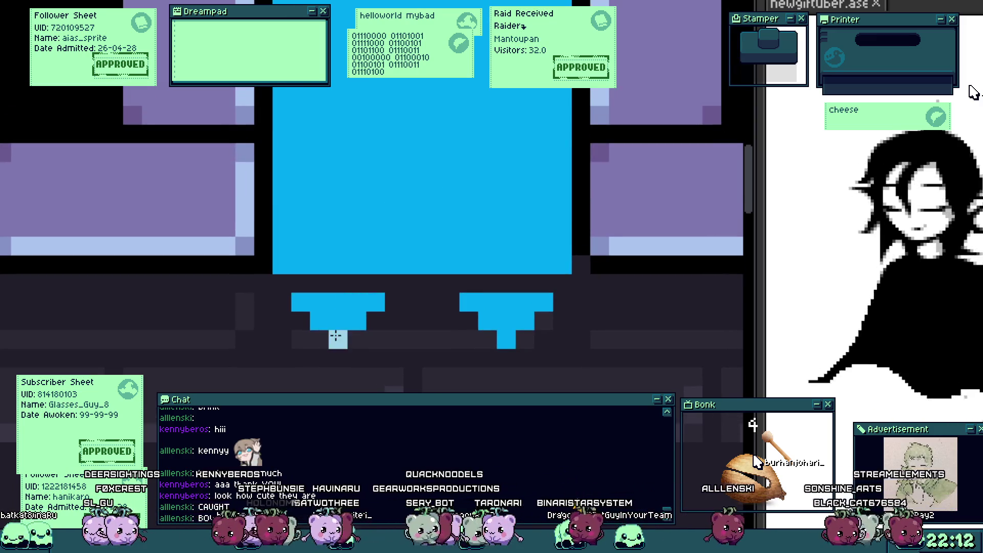
{"action": "left_click", "coordinate": [345, 319]}
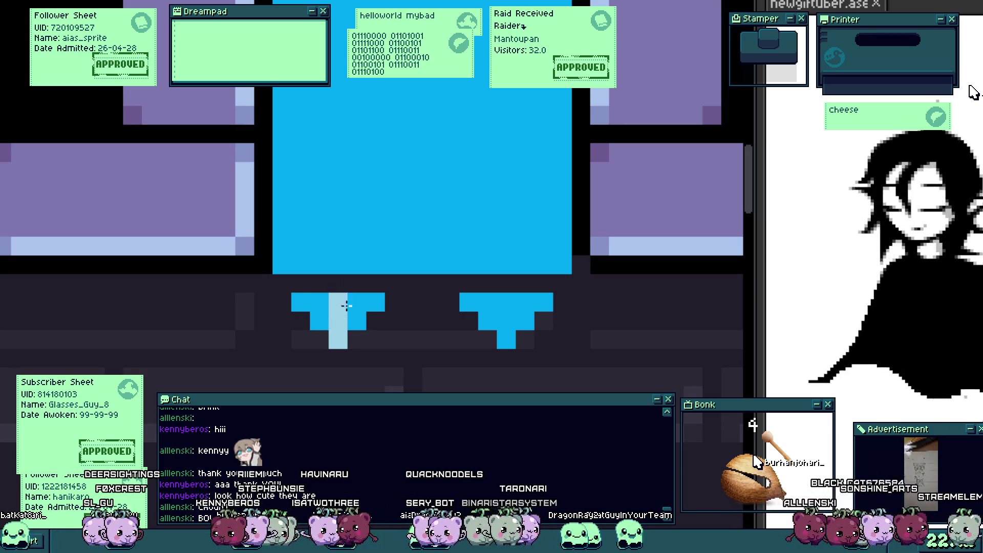
{"action": "scroll", "coordinate": [365, 318], "scroll_direction": "down", "scroll_amount": 3}
{"action": "scroll", "coordinate": [403, 328], "scroll_direction": "up", "scroll_amount": 2}
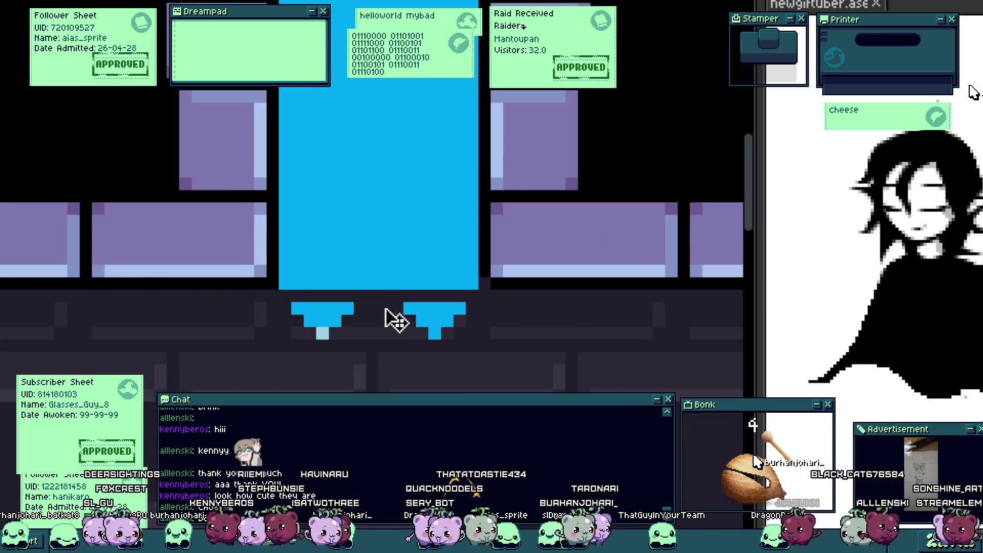
{"action": "scroll", "coordinate": [353, 313], "scroll_direction": "up", "scroll_amount": 1}
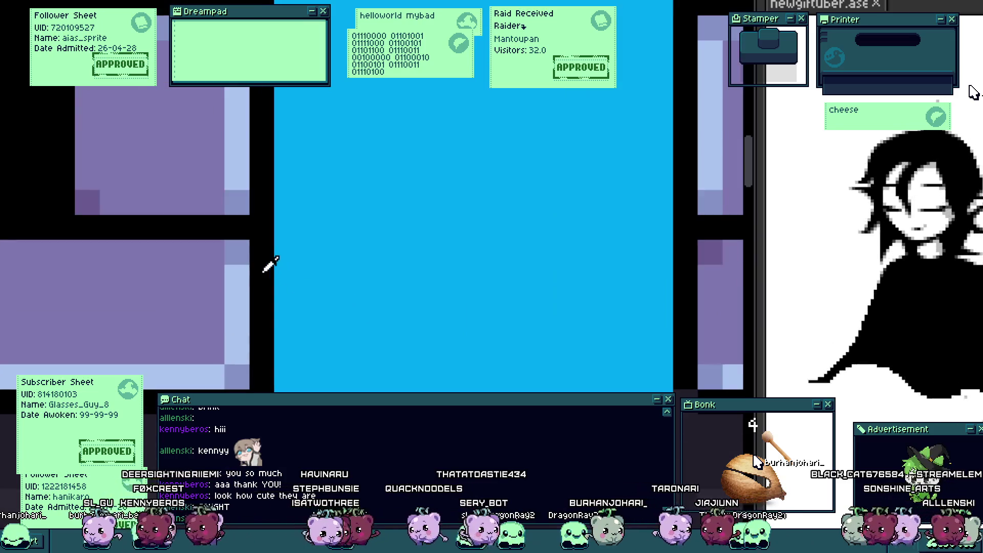
{"action": "scroll", "coordinate": [271, 263], "scroll_direction": "up", "scroll_amount": 2}
Step: Paint two black horizontal bar eyes on the blue door character
{"action": "left_click_drag", "start_coordinate": [312, 302], "coordinate": [386, 302]}
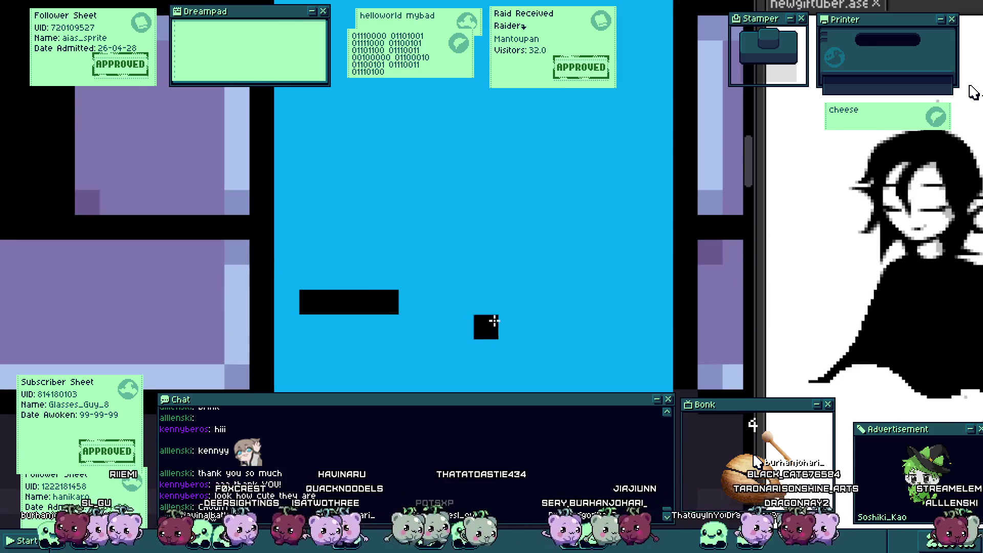
{"action": "key", "text": "ctrl+z"}
{"action": "mouse_move", "coordinate": [360, 227]}
{"action": "left_mouse_down"}
{"action": "mouse_move", "coordinate": [411, 227]}
{"action": "mouse_move", "coordinate": [313, 234]}
{"action": "left_mouse_up"}
{"action": "left_click_drag", "start_coordinate": [589, 234], "coordinate": [562, 234]}
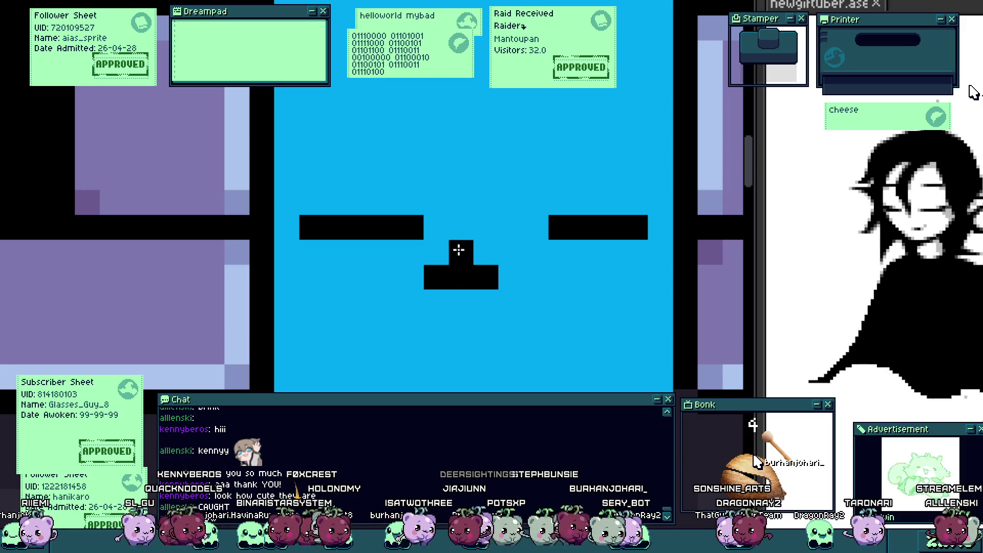
{"action": "key", "text": "Escape"}
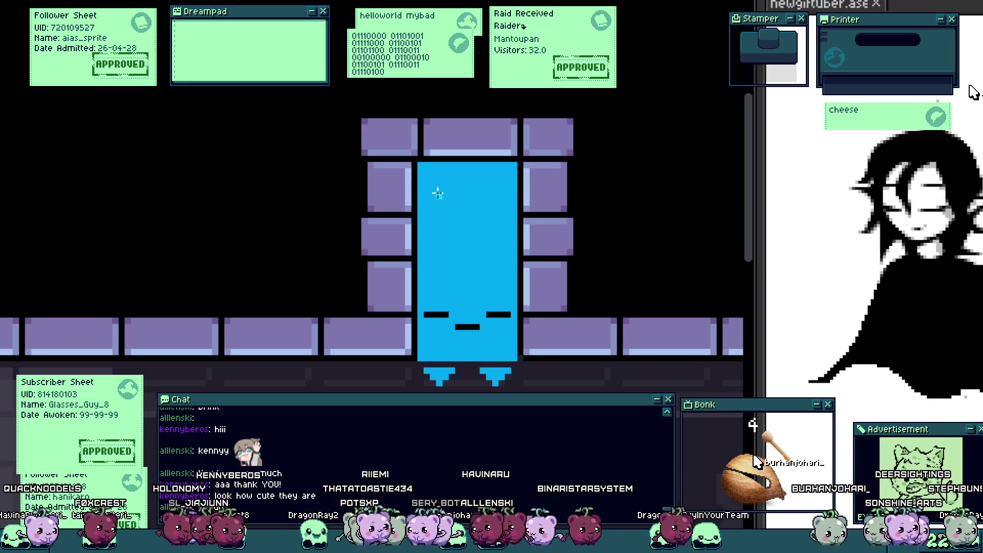
Step: Paint a light-cyan highlight along the block's top, undoing stray strokes
{"action": "scroll", "coordinate": [437, 193], "scroll_direction": "up", "scroll_amount": 3}
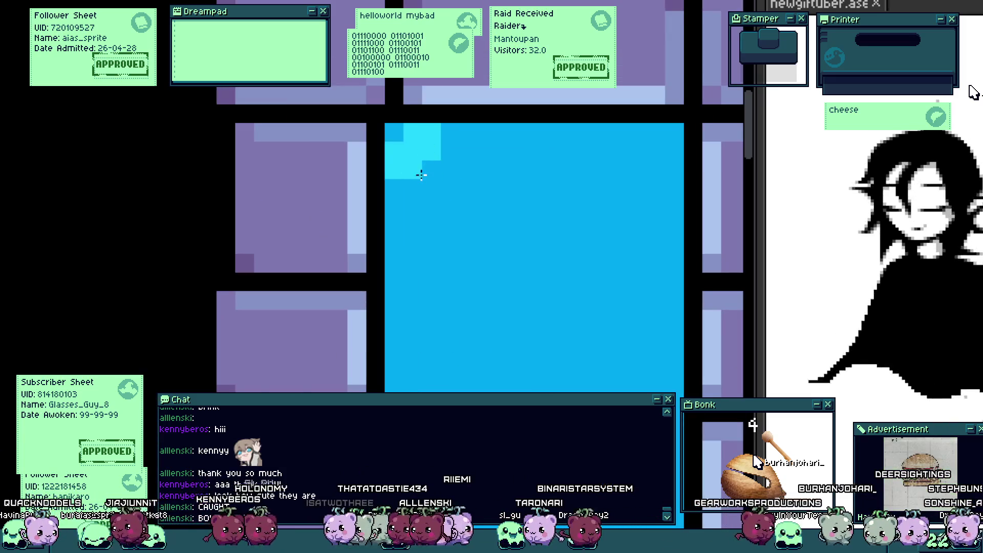
{"action": "mouse_move", "coordinate": [421, 175]}
{"action": "left_mouse_down"}
{"action": "mouse_move", "coordinate": [646, 284]}
{"action": "mouse_move", "coordinate": [540, 182]}
{"action": "left_mouse_up"}
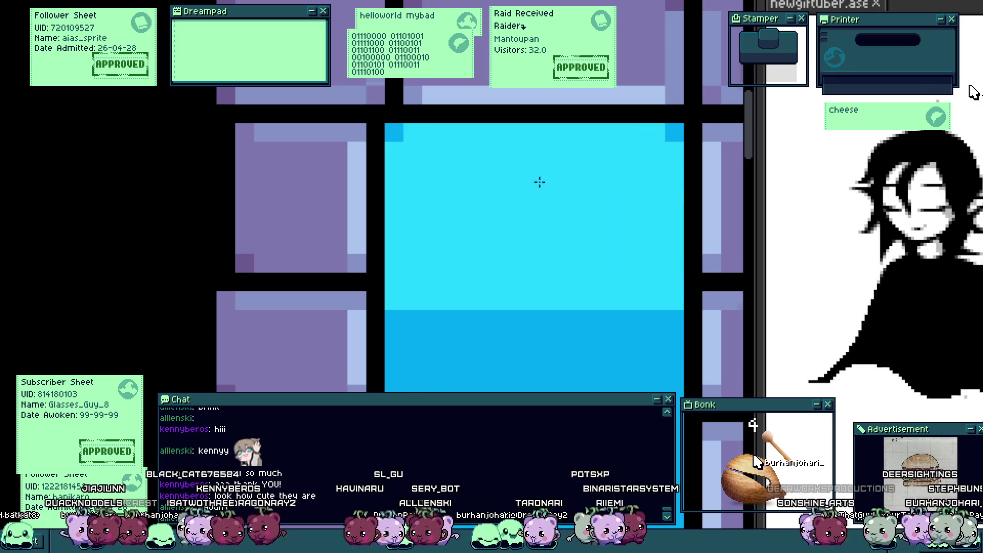
{"action": "scroll", "coordinate": [539, 183], "scroll_direction": "down", "scroll_amount": 4}
{"action": "scroll", "coordinate": [500, 213], "scroll_direction": "up", "scroll_amount": 2}
{"action": "left_click_drag", "start_coordinate": [499, 215], "coordinate": [500, 286]}
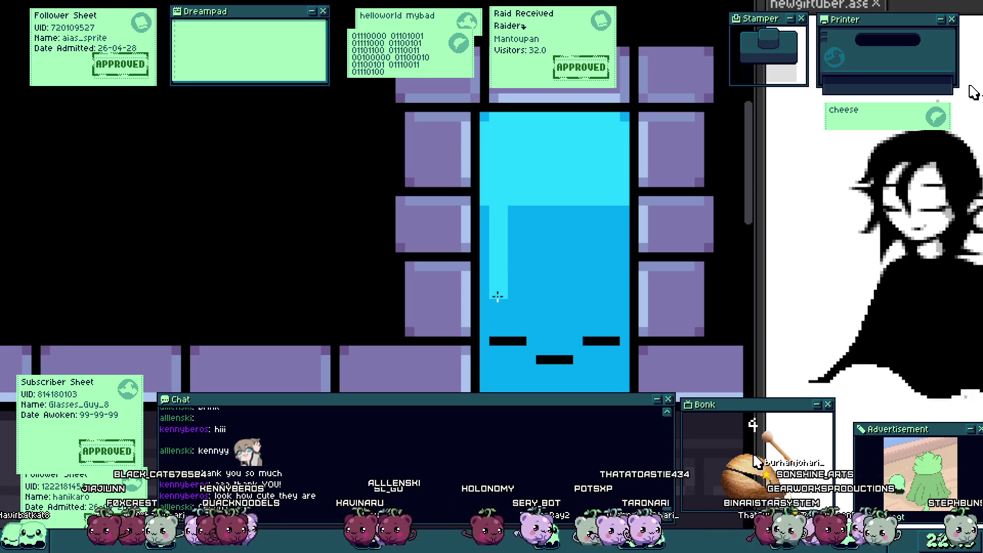
{"action": "key", "text": "ctrl+z"}
{"action": "left_click", "coordinate": [496, 293]}
{"action": "key", "text": "ctrl+z"}
Step: Add light-cyan highlights between the eyes and along the lower face, darkening the left eye's outer pixel
{"action": "scroll", "coordinate": [510, 328], "scroll_direction": "up", "scroll_amount": 1}
{"action": "left_click", "coordinate": [484, 330]}
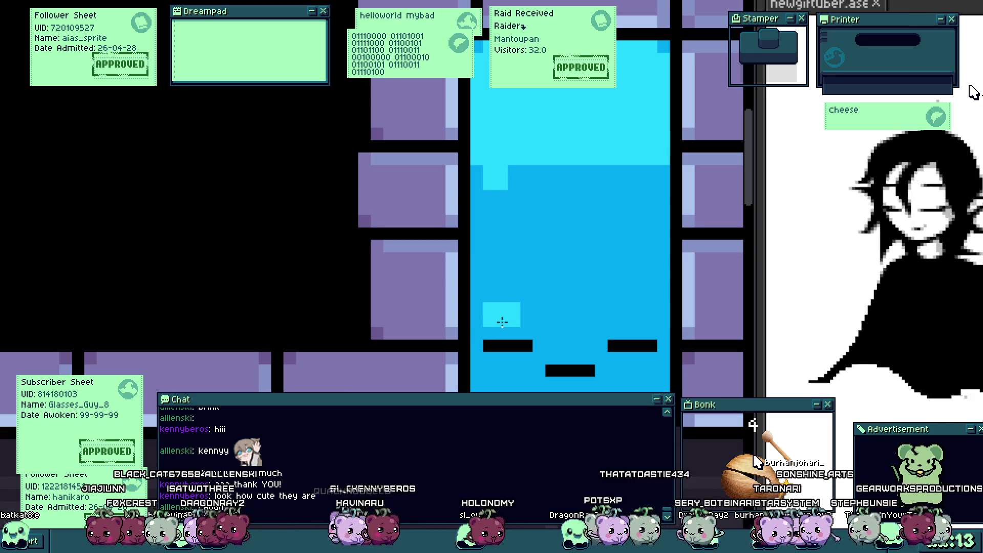
{"action": "scroll", "coordinate": [594, 319], "scroll_direction": "up", "scroll_amount": 1}
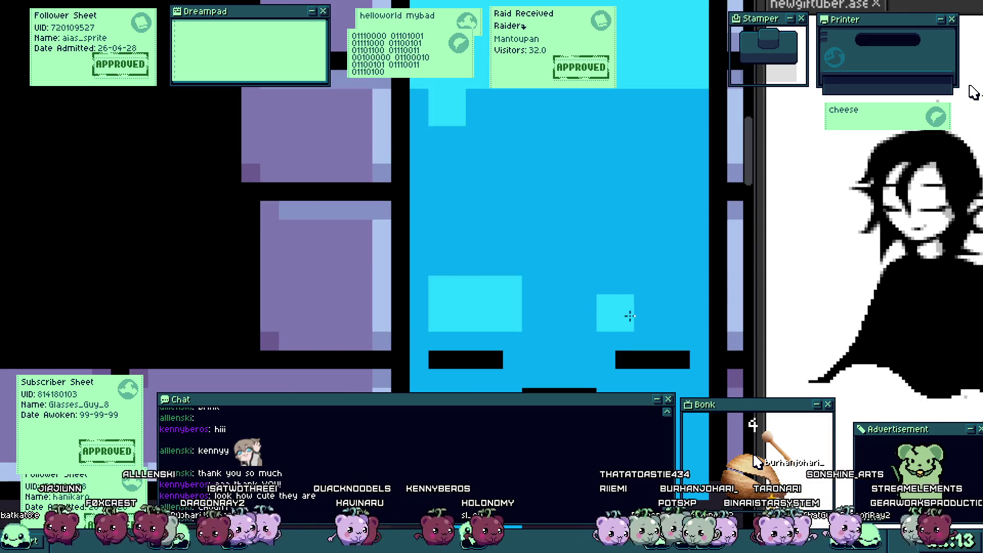
{"action": "left_click_drag", "start_coordinate": [634, 303], "coordinate": [628, 295]}
{"action": "mouse_move", "coordinate": [579, 330]}
{"action": "left_mouse_down"}
{"action": "mouse_move", "coordinate": [546, 369]}
{"action": "mouse_move", "coordinate": [444, 390]}
{"action": "left_mouse_up"}
{"action": "left_click", "coordinate": [582, 364]}
{"action": "left_click", "coordinate": [559, 321]}
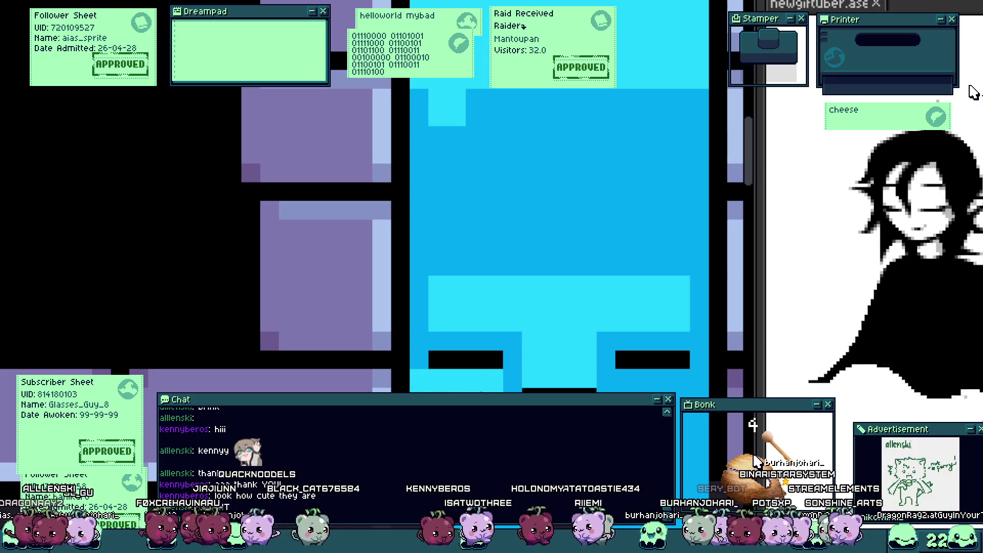
{"action": "left_click", "coordinate": [615, 381]}
{"action": "left_click", "coordinate": [660, 381]}
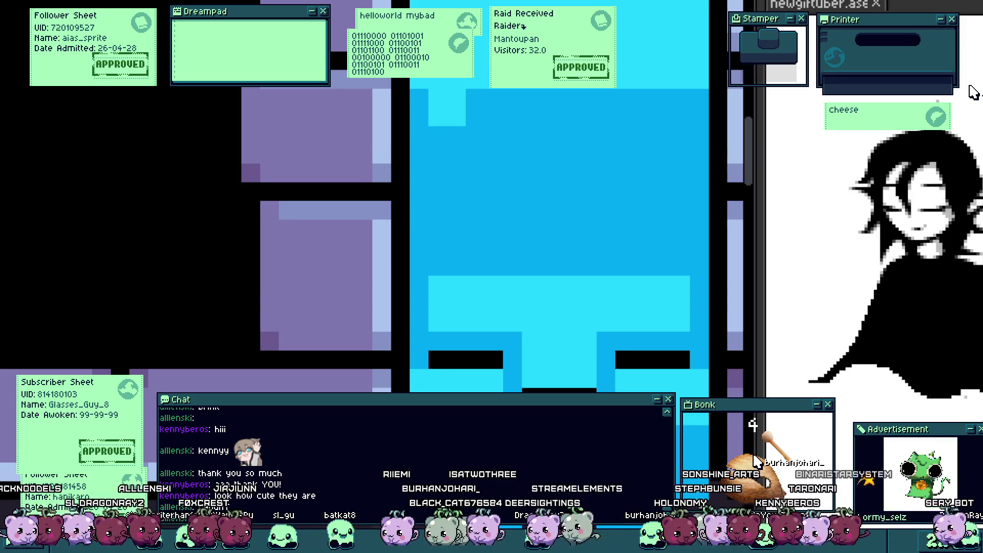
{"action": "scroll", "coordinate": [514, 394], "scroll_direction": "up", "scroll_amount": 2}
{"action": "left_click", "coordinate": [398, 323]}
Step: Shade both eyes' corners and the pixels above them with dark blue
{"action": "key", "text": "ctrl+z"}
{"action": "left_click", "coordinate": [361, 323]}
{"action": "scroll", "coordinate": [351, 336], "scroll_direction": "down", "scroll_amount": 2}
{"action": "scroll", "coordinate": [479, 324], "scroll_direction": "up", "scroll_amount": 2}
{"action": "left_click", "coordinate": [479, 324]}
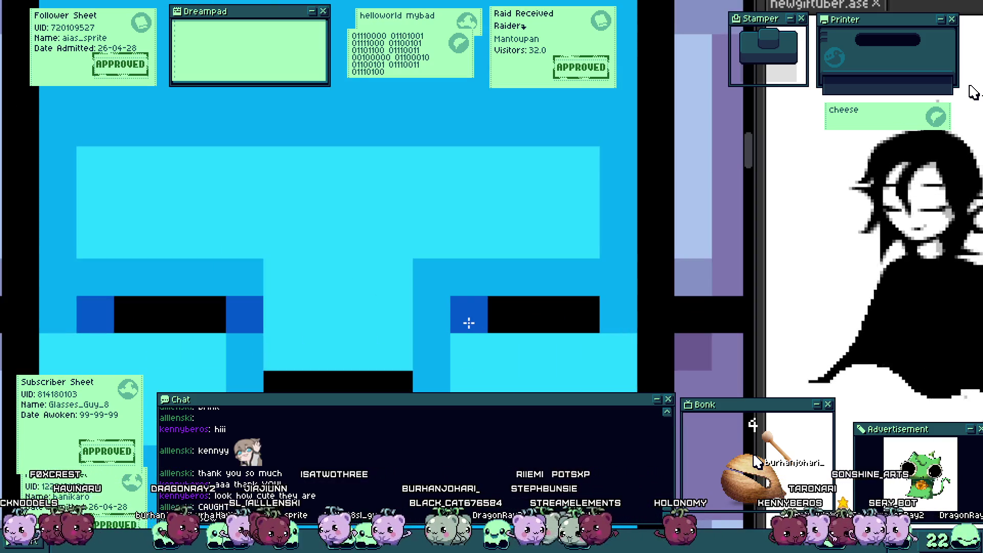
{"action": "left_click", "coordinate": [439, 323]}
{"action": "left_click", "coordinate": [583, 322]}
{"action": "left_click", "coordinate": [44, 267]}
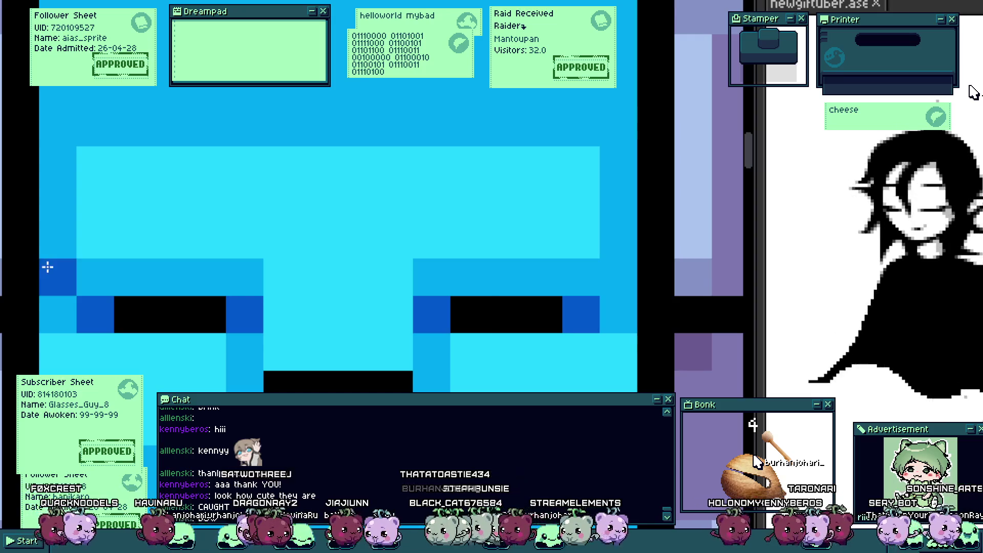
{"action": "left_click", "coordinate": [617, 277]}
Step: Turn the mouth's leftmost pixel dark blue and preview the character in the game
{"action": "scroll", "coordinate": [395, 348], "scroll_direction": "down", "scroll_amount": 3}
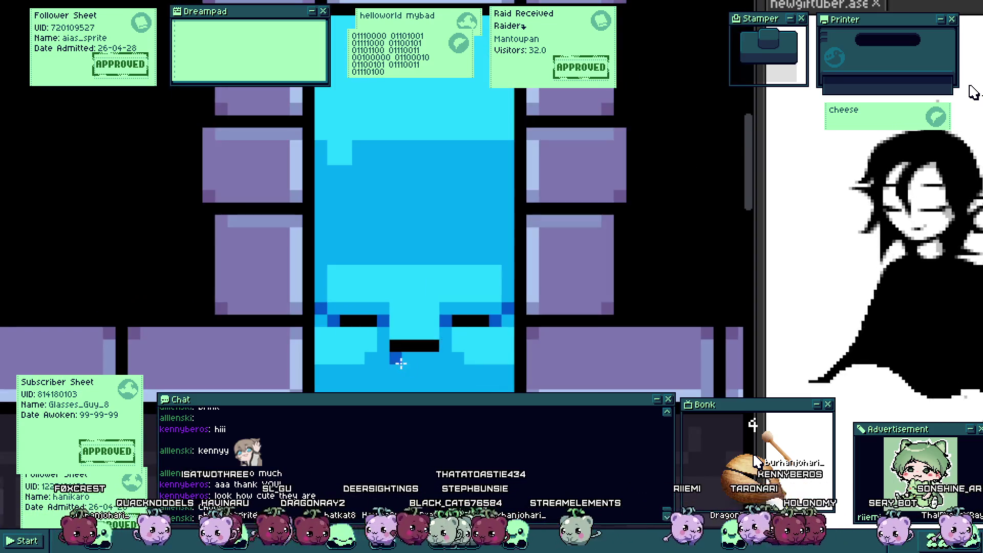
{"action": "scroll", "coordinate": [395, 349], "scroll_direction": "up", "scroll_amount": 1}
{"action": "left_click", "coordinate": [394, 348]}
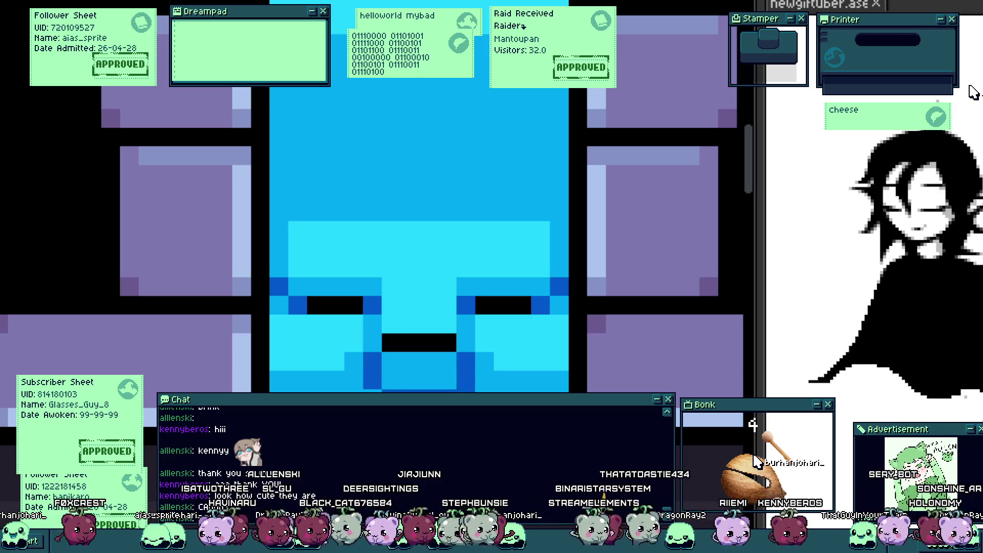
{"action": "key", "text": "alt+Tab"}
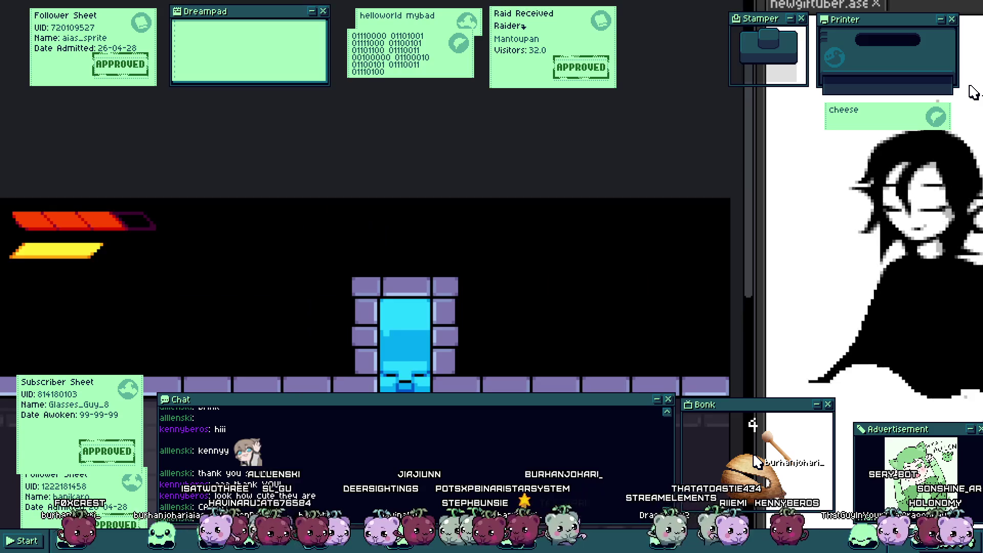
Step: Return from the game preview to the sprite and repaint the feet pixels blue
{"action": "key", "text": "alt+Tab"}
{"action": "scroll", "coordinate": [352, 383], "scroll_direction": "up", "scroll_amount": 2}
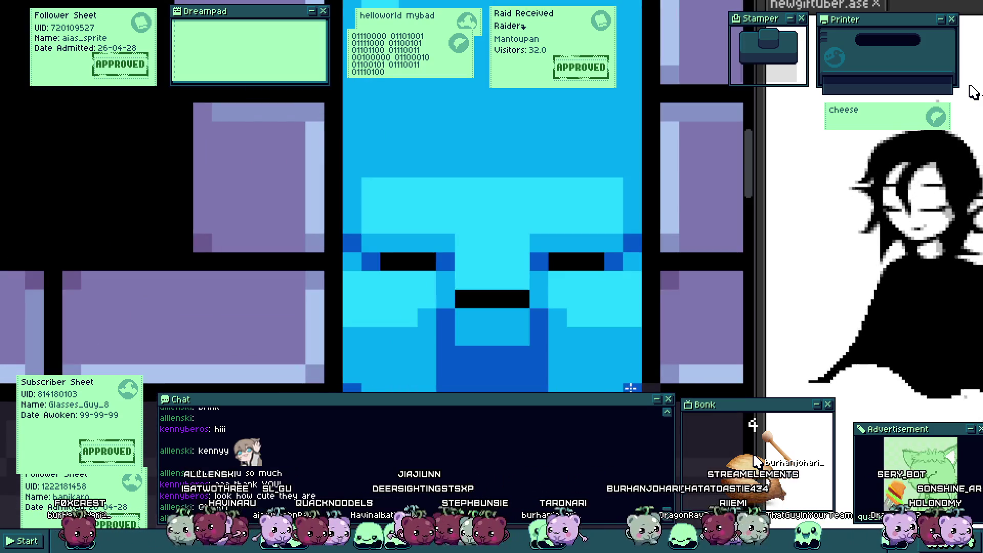
{"action": "scroll", "coordinate": [338, 375], "scroll_direction": "up", "scroll_amount": 1}
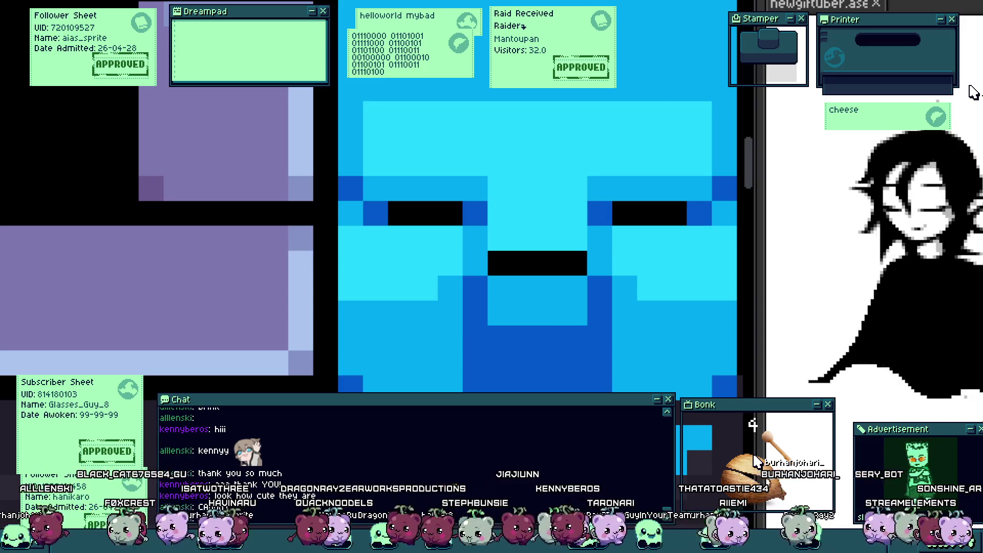
{"action": "scroll", "coordinate": [377, 199], "scroll_direction": "right", "scroll_amount": 3}
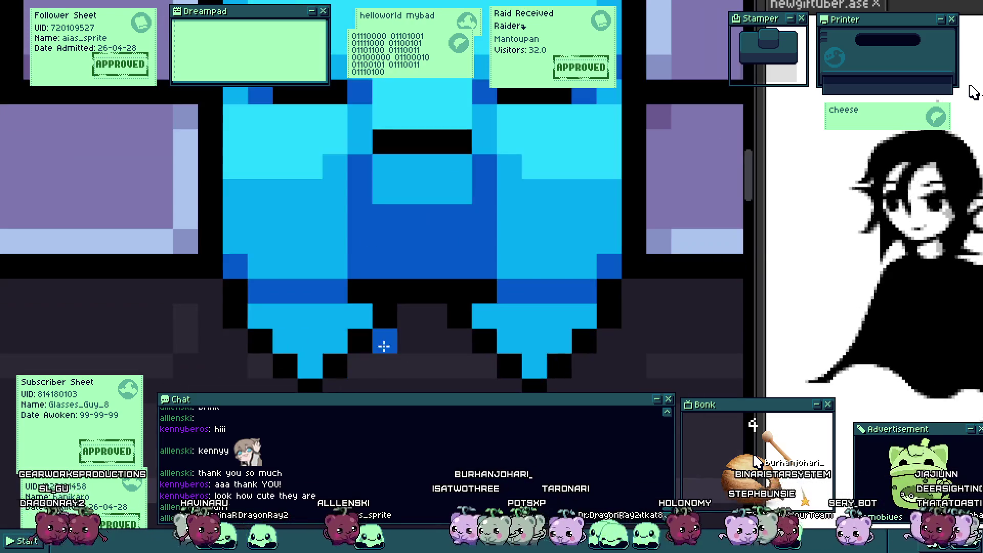
{"action": "left_click_drag", "start_coordinate": [384, 347], "coordinate": [463, 345]}
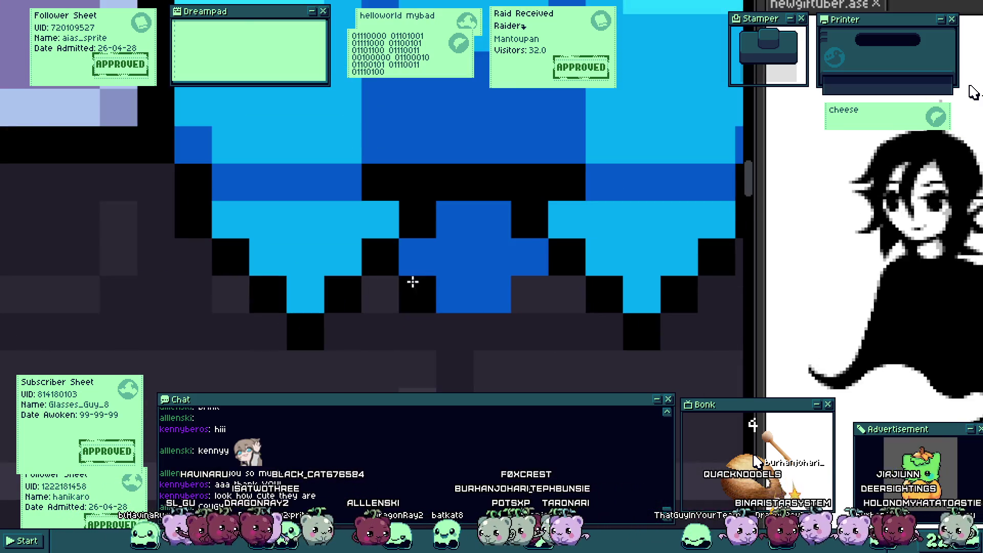
Step: Touch up the feet pixels and paint a light-blue strip down the block's left side
{"action": "left_click_drag", "start_coordinate": [412, 281], "coordinate": [463, 331]}
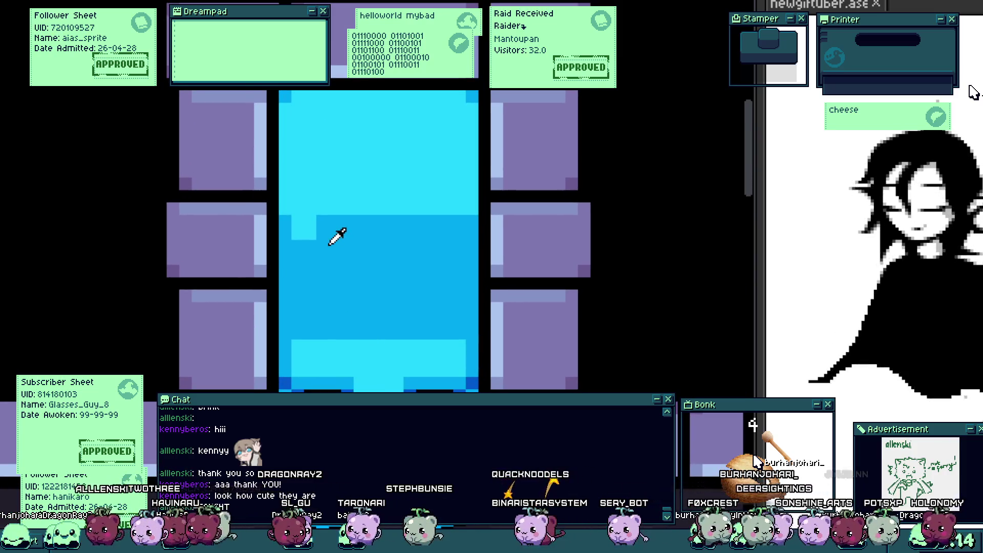
{"action": "mouse_move", "coordinate": [296, 233]}
{"action": "left_mouse_down"}
{"action": "mouse_move", "coordinate": [315, 325]}
{"action": "mouse_move", "coordinate": [463, 320]}
{"action": "mouse_move", "coordinate": [467, 221]}
{"action": "mouse_move", "coordinate": [408, 224]}
{"action": "left_mouse_up"}
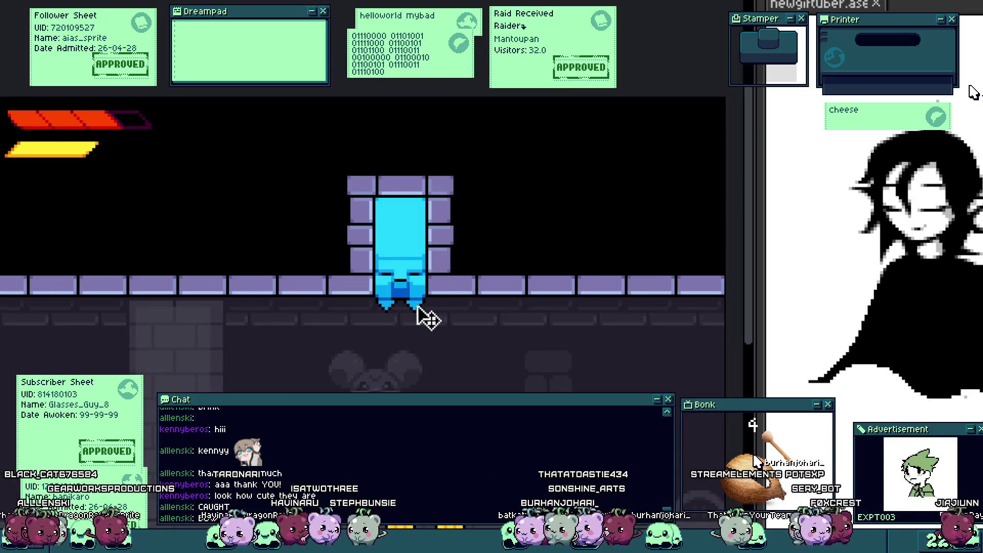
Step: Back in the editor, repaint the eyes' top-row pixels and the right eye's corner black
{"action": "key", "text": "Escape"}
{"action": "scroll", "coordinate": [432, 252], "scroll_direction": "up", "scroll_amount": 1}
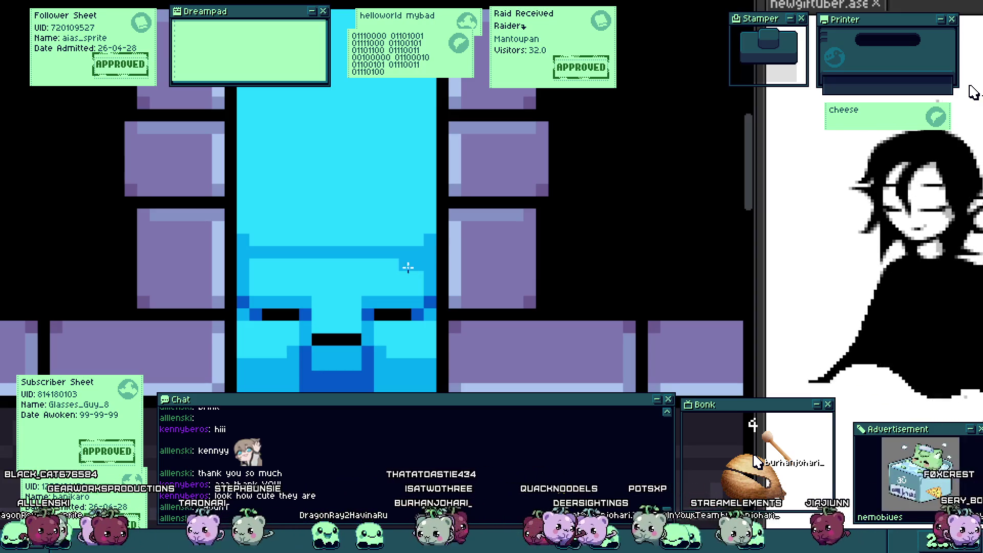
{"action": "scroll", "coordinate": [259, 281], "scroll_direction": "up", "scroll_amount": 1}
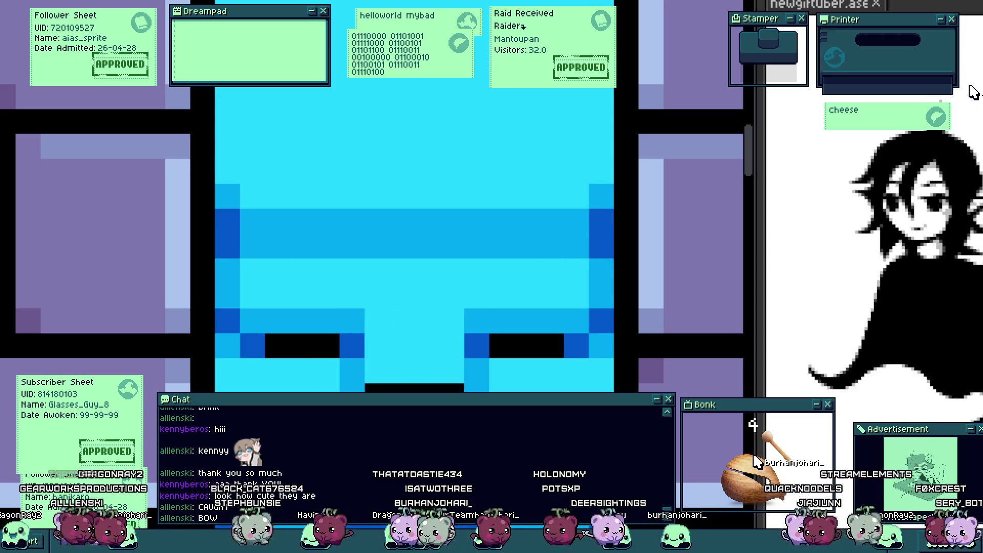
{"action": "scroll", "coordinate": [382, 379], "scroll_direction": "down", "scroll_amount": 3}
{"action": "scroll", "coordinate": [370, 371], "scroll_direction": "up", "scroll_amount": 2}
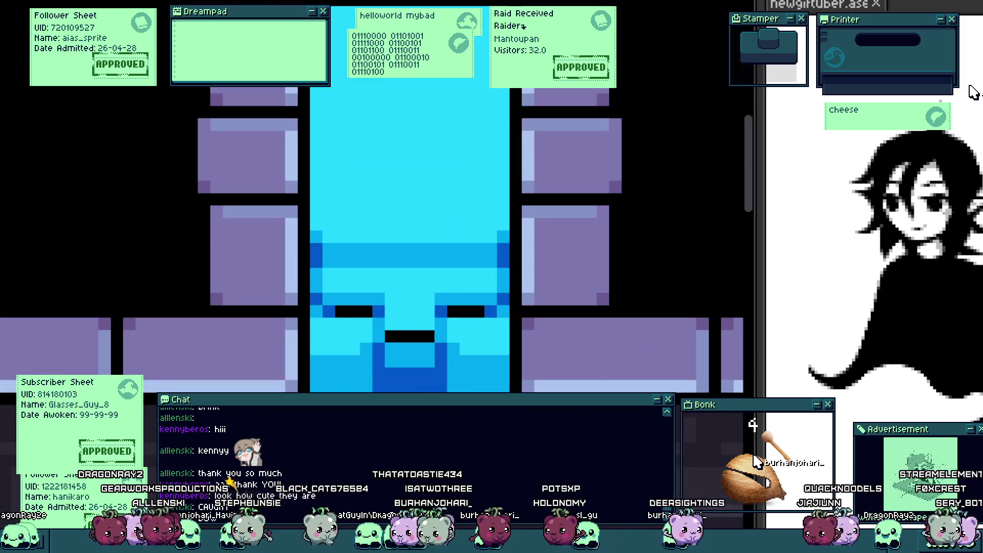
{"action": "scroll", "coordinate": [371, 371], "scroll_direction": "up", "scroll_amount": 1}
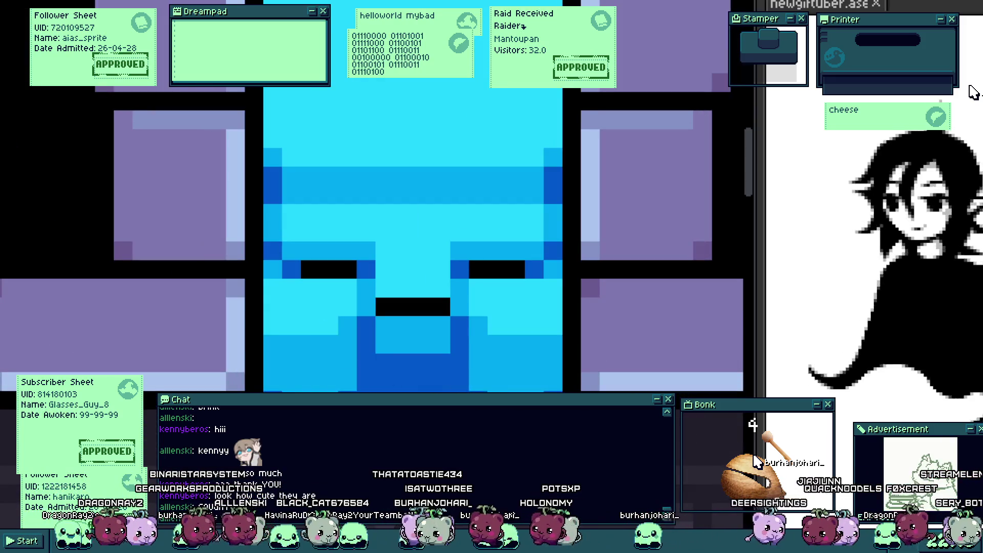
{"action": "scroll", "coordinate": [453, 358], "scroll_direction": "down", "scroll_amount": 3}
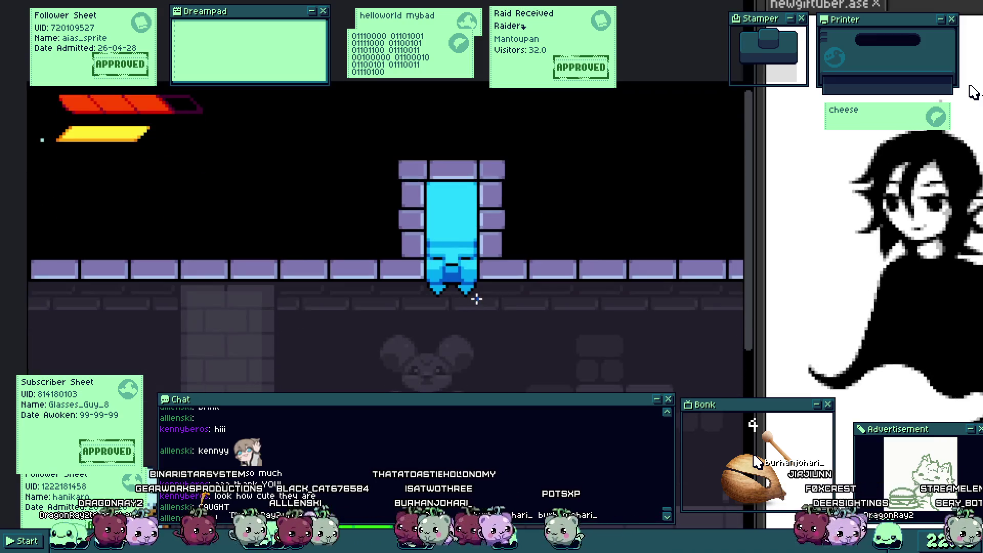
{"action": "scroll", "coordinate": [474, 302], "scroll_direction": "down", "scroll_amount": 1}
{"action": "scroll", "coordinate": [474, 302], "scroll_direction": "up", "scroll_amount": 1}
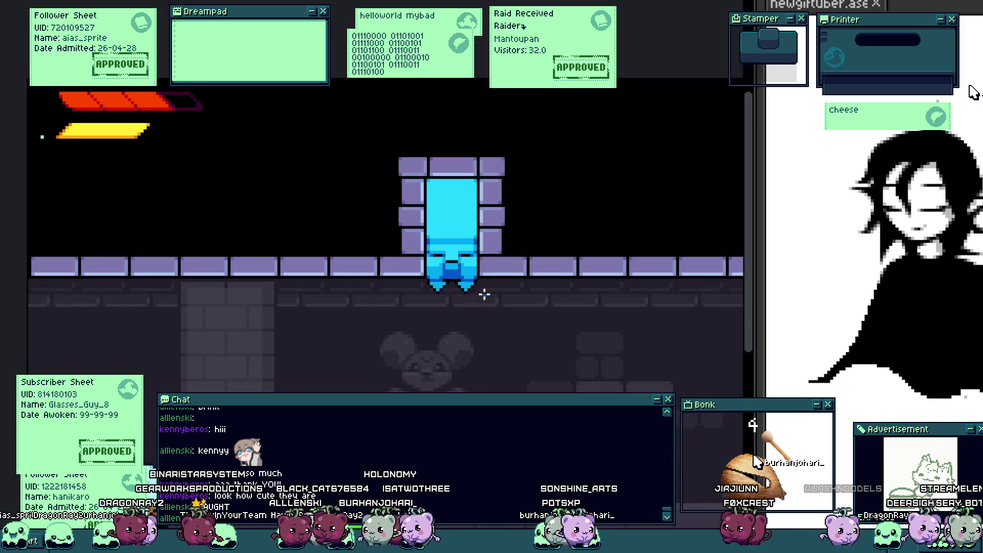
{"action": "scroll", "coordinate": [477, 277], "scroll_direction": "up", "scroll_amount": 3}
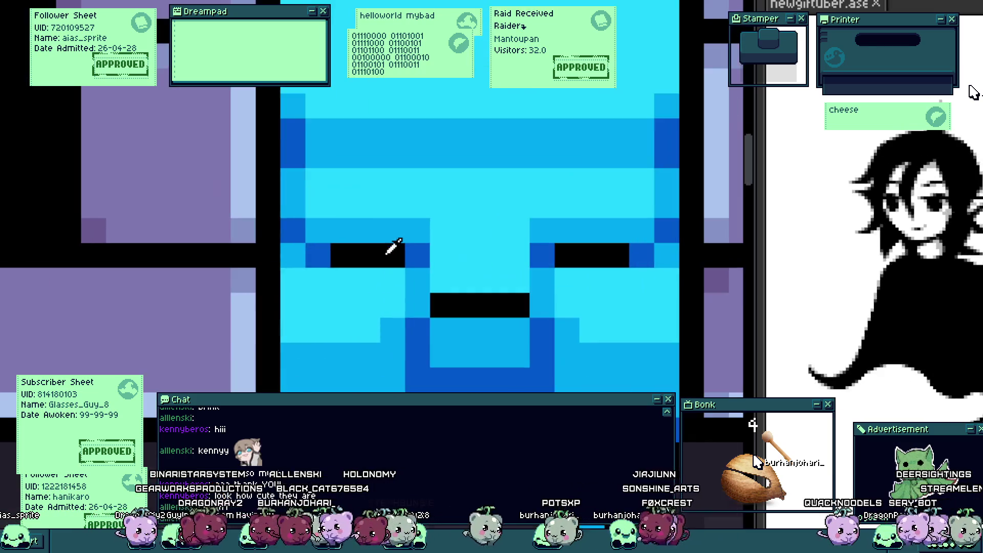
{"action": "left_click", "coordinate": [343, 230]}
{"action": "left_click", "coordinate": [391, 230]}
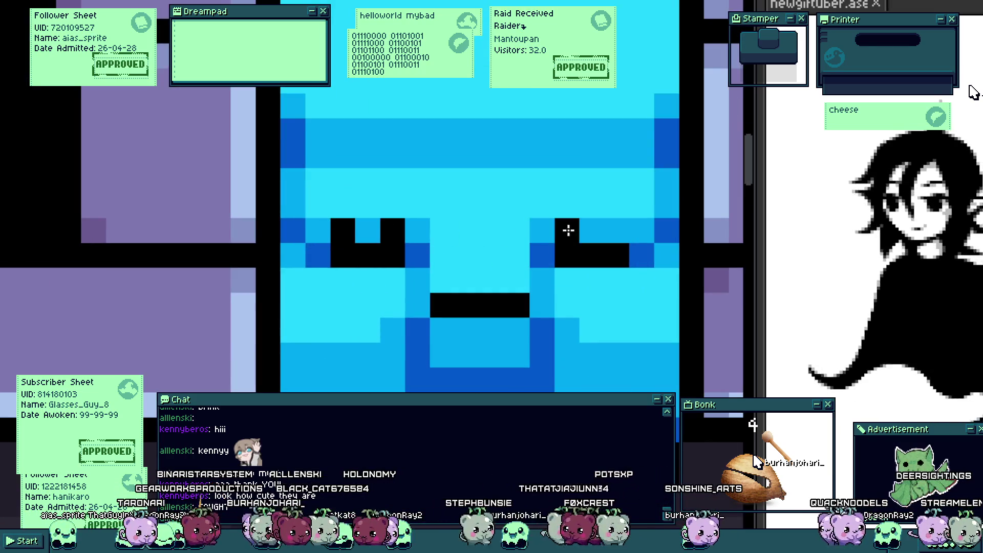
{"action": "left_click", "coordinate": [616, 230]}
Step: Fill the left eye's top row so it becomes a solid black block
{"action": "scroll", "coordinate": [662, 230], "scroll_direction": "down", "scroll_amount": 3}
{"action": "scroll", "coordinate": [541, 233], "scroll_direction": "up", "scroll_amount": 2}
{"action": "scroll", "coordinate": [541, 234], "scroll_direction": "up", "scroll_amount": 1}
{"action": "left_click", "coordinate": [539, 226]}
{"action": "left_click_drag", "start_coordinate": [540, 225], "coordinate": [340, 259]}
{"action": "left_click", "coordinate": [325, 259]}
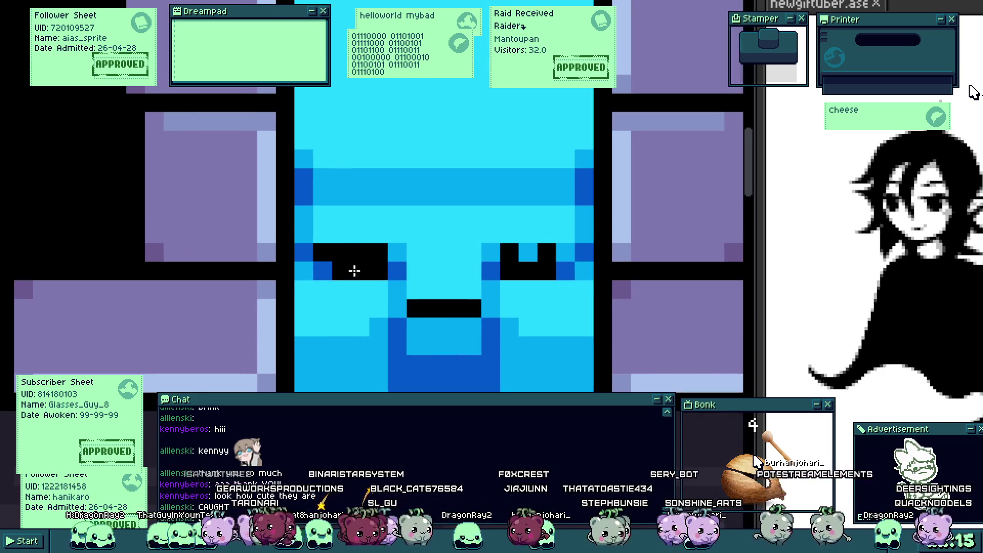
{"action": "left_click", "coordinate": [322, 271]}
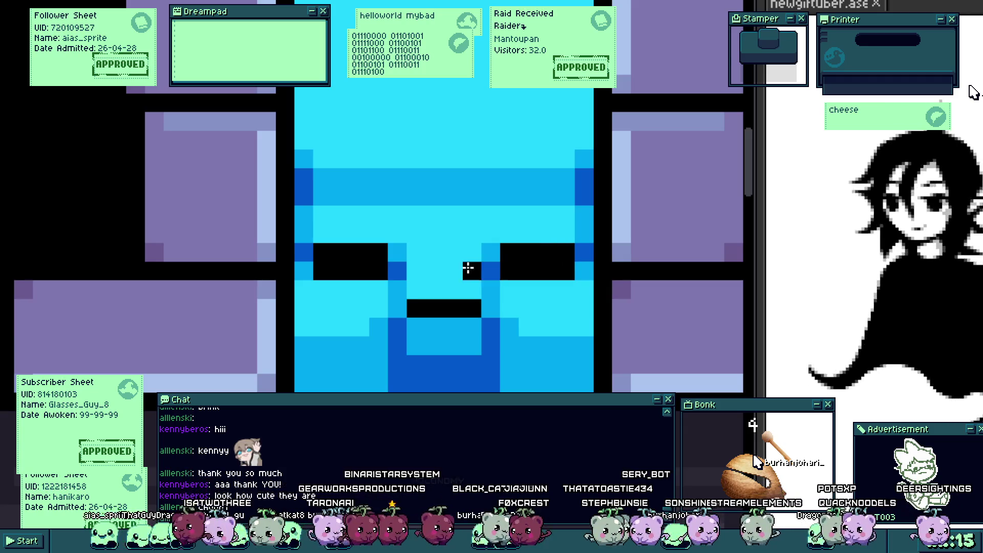
Step: Turn the inner top pixel of each eye dark blue
{"action": "scroll", "coordinate": [468, 268], "scroll_direction": "up", "scroll_amount": 1}
{"action": "left_click", "coordinate": [375, 247]}
{"action": "left_click", "coordinate": [552, 248]}
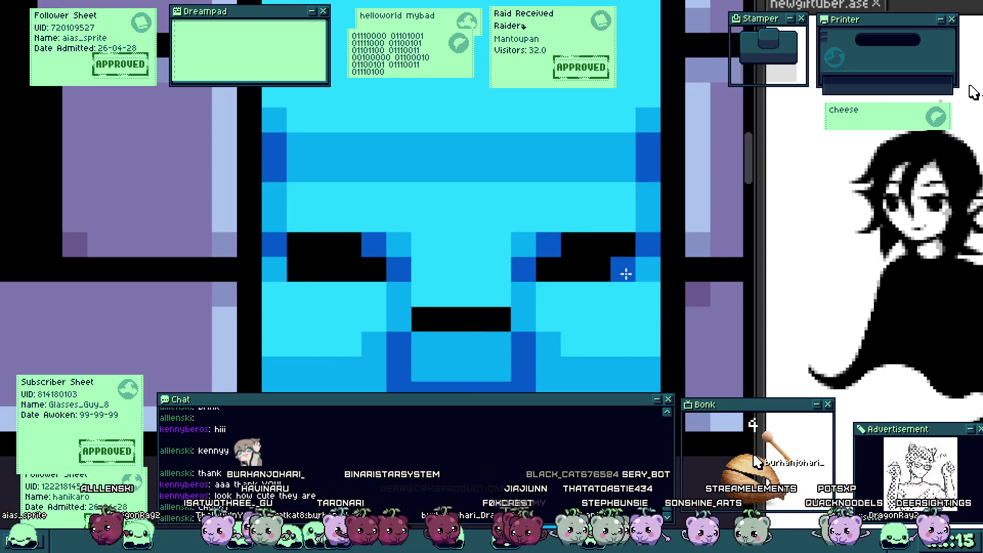
{"action": "scroll", "coordinate": [297, 266], "scroll_direction": "down", "scroll_amount": 5}
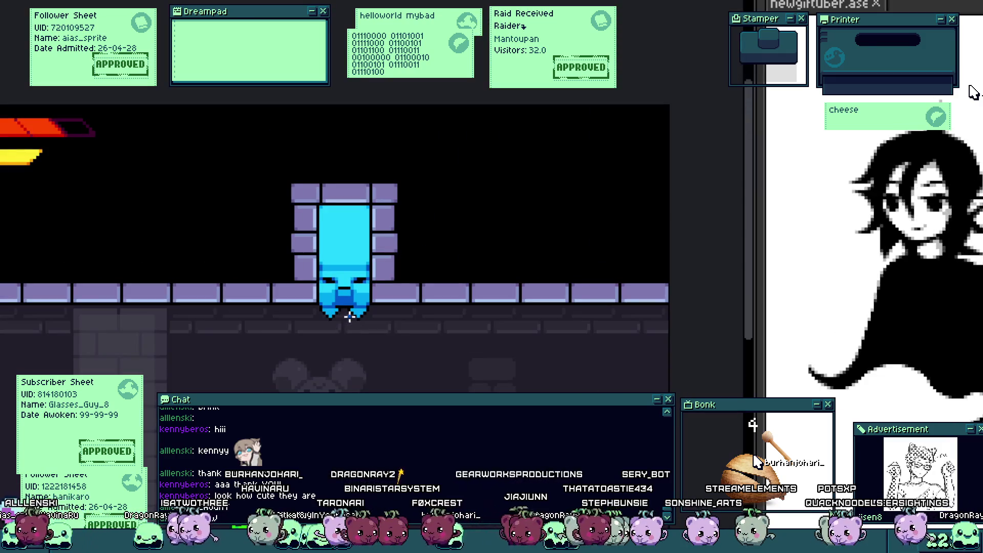
Step: Paint a black pixel row under the mouth so it extends one row lower
{"action": "scroll", "coordinate": [354, 290], "scroll_direction": "up", "scroll_amount": 3}
{"action": "scroll", "coordinate": [324, 285], "scroll_direction": "up", "scroll_amount": 1}
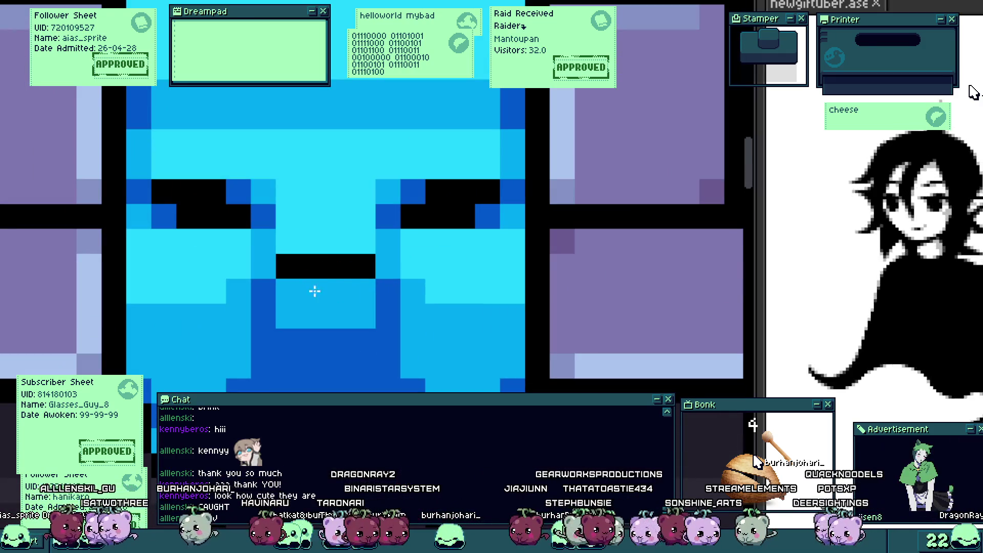
{"action": "left_click_drag", "start_coordinate": [286, 290], "coordinate": [364, 292]}
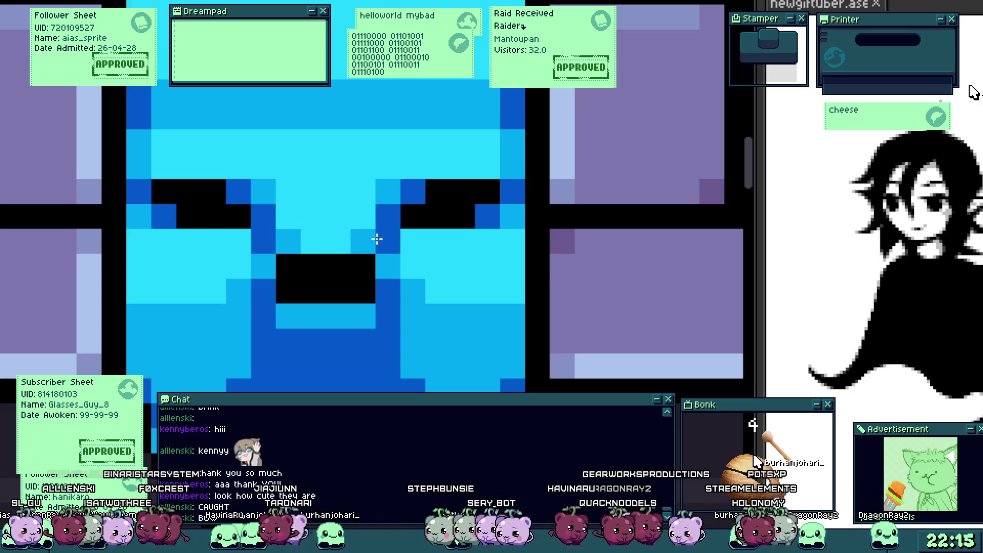
{"action": "scroll", "coordinate": [309, 294], "scroll_direction": "down", "scroll_amount": 4}
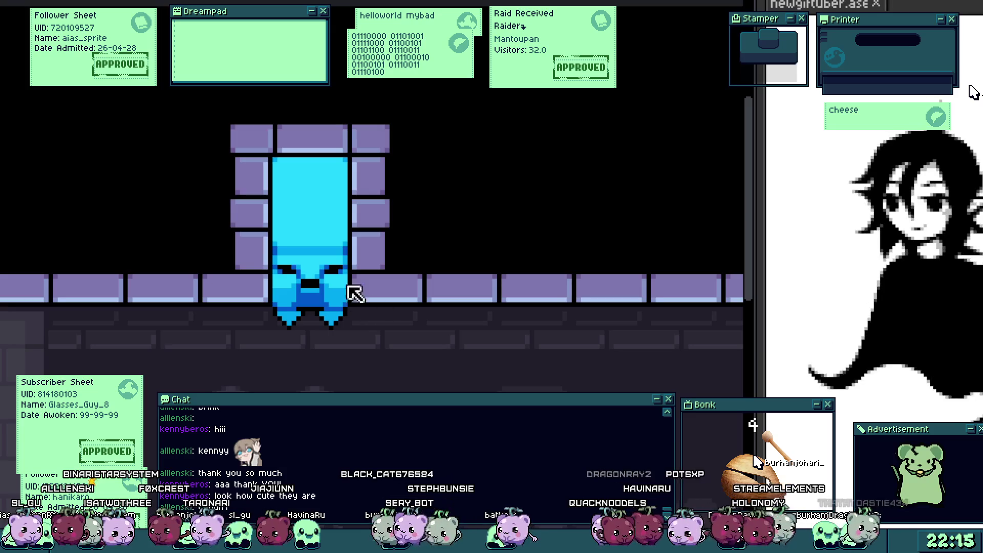
{"action": "scroll", "coordinate": [438, 194], "scroll_direction": "up", "scroll_amount": 2}
{"action": "scroll", "coordinate": [171, 310], "scroll_direction": "up", "scroll_amount": 2}
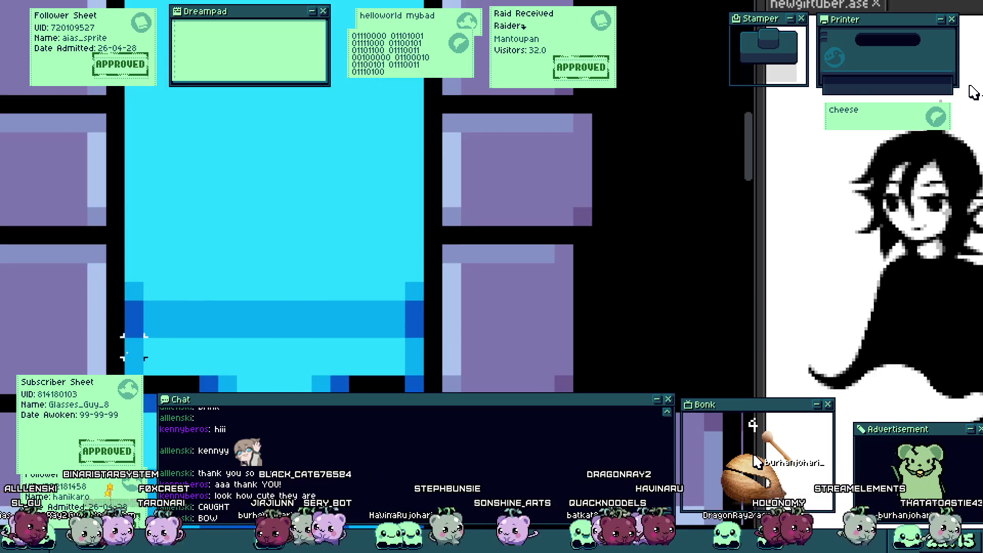
Step: Select the upper part of the blue block, move it upward, and deselect
{"action": "left_click_drag", "start_coordinate": [123, 358], "coordinate": [426, 208]}
{"action": "left_click_drag", "start_coordinate": [368, 276], "coordinate": [368, 238]}
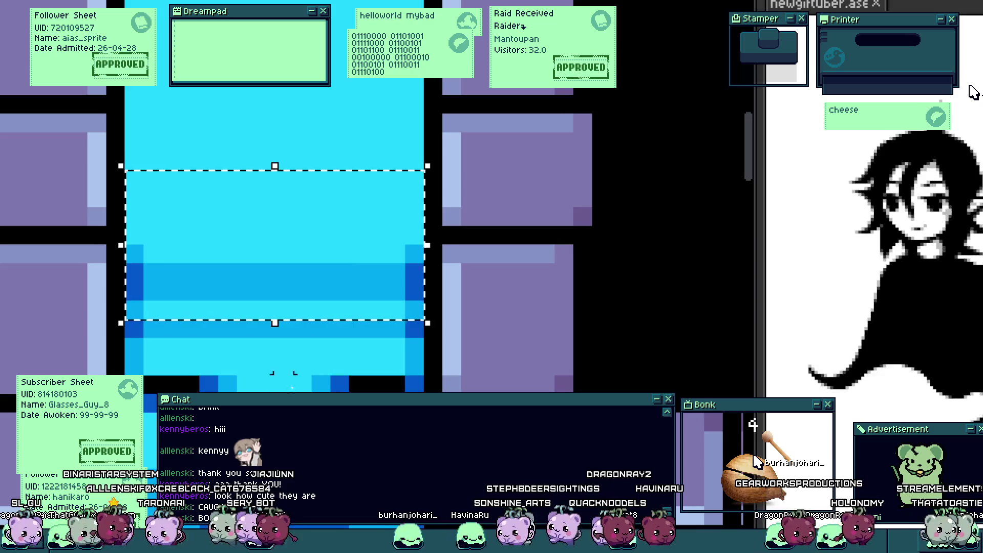
{"action": "key", "text": "ctrl+d"}
{"action": "scroll", "coordinate": [185, 297], "scroll_direction": "up", "scroll_amount": 1}
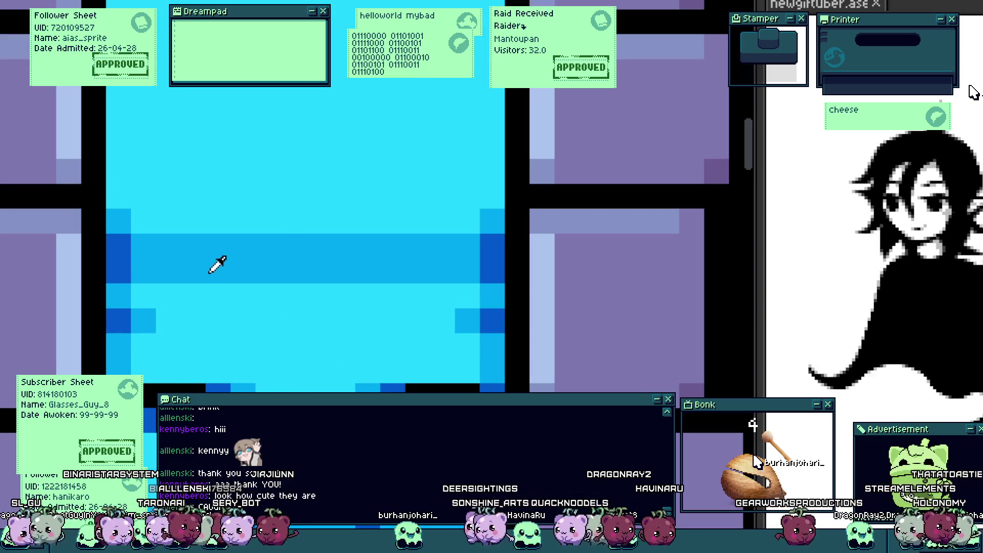
Step: Paint medium-blue and dark-blue shading on both sides of the face
{"action": "left_click_drag", "start_coordinate": [193, 296], "coordinate": [145, 302]}
{"action": "left_click_drag", "start_coordinate": [401, 292], "coordinate": [468, 291]}
{"action": "mouse_move", "coordinate": [128, 315]}
{"action": "left_mouse_down"}
{"action": "mouse_move", "coordinate": [147, 294]}
{"action": "mouse_move", "coordinate": [137, 294]}
{"action": "mouse_move", "coordinate": [195, 272]}
{"action": "mouse_move", "coordinate": [125, 292]}
{"action": "left_mouse_up"}
{"action": "mouse_move", "coordinate": [389, 271]}
{"action": "left_mouse_down"}
{"action": "mouse_move", "coordinate": [441, 275]}
{"action": "mouse_move", "coordinate": [467, 292]}
{"action": "mouse_move", "coordinate": [474, 254]}
{"action": "left_mouse_up"}
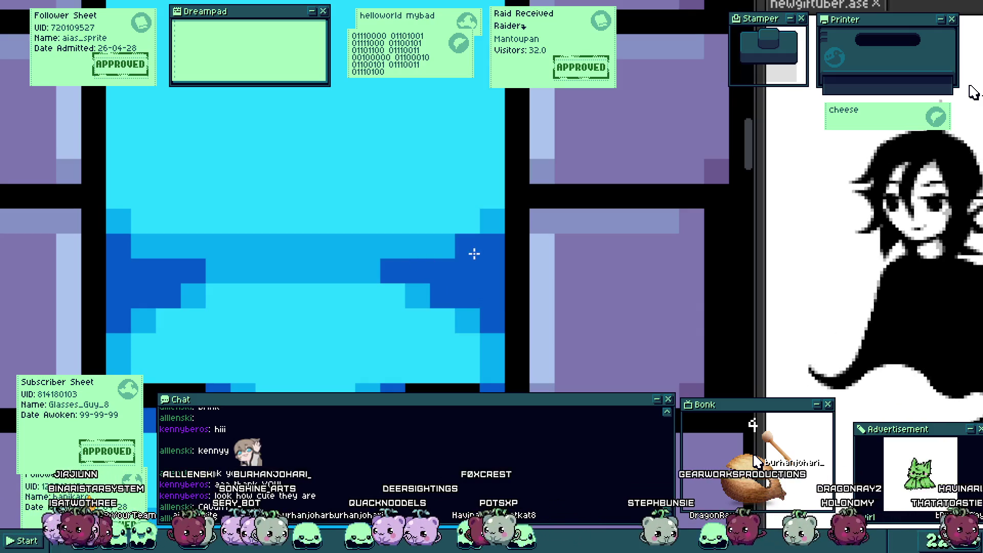
{"action": "scroll", "coordinate": [149, 250], "scroll_direction": "down", "scroll_amount": 4}
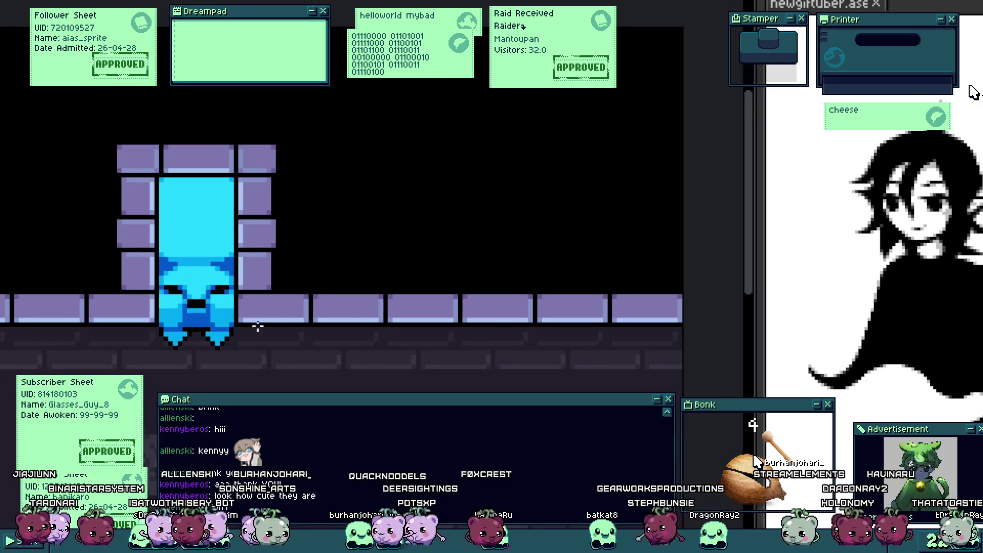
{"action": "scroll", "coordinate": [258, 326], "scroll_direction": "down", "scroll_amount": 1}
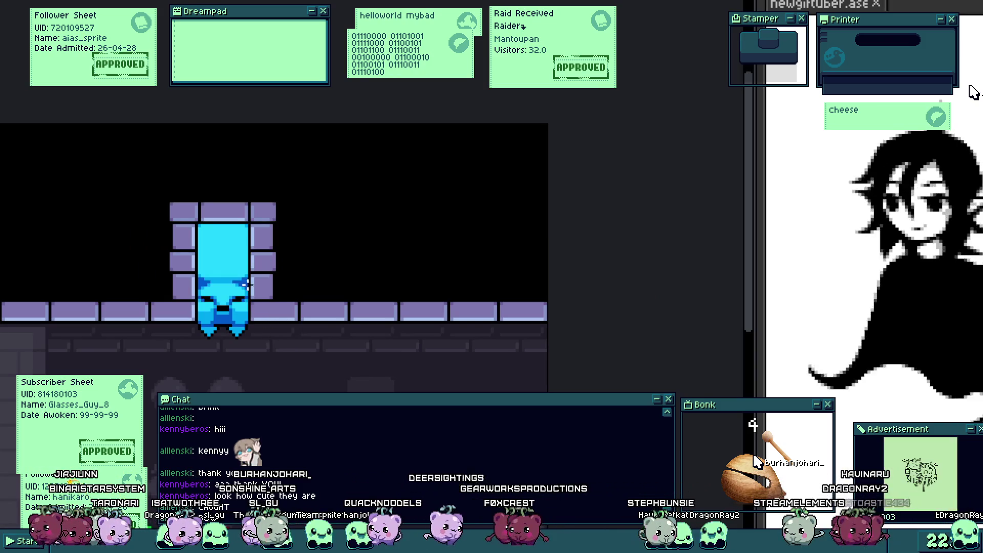
{"action": "scroll", "coordinate": [226, 286], "scroll_direction": "up", "scroll_amount": 3}
{"action": "scroll", "coordinate": [215, 259], "scroll_direction": "down", "scroll_amount": 3}
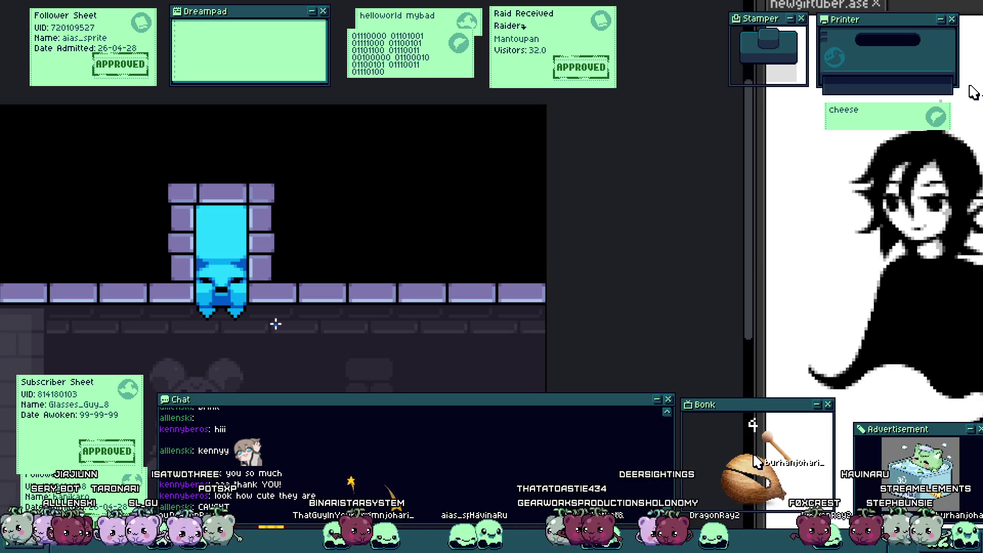
{"action": "scroll", "coordinate": [310, 232], "scroll_direction": "up", "scroll_amount": 2}
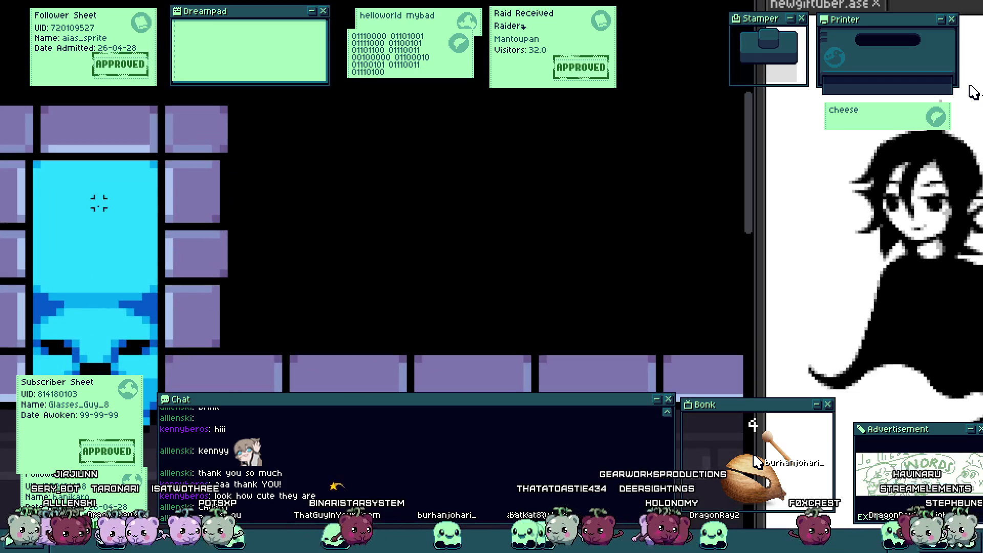
{"action": "scroll", "coordinate": [235, 377], "scroll_direction": "down", "scroll_amount": 1}
{"action": "scroll", "coordinate": [307, 356], "scroll_direction": "up", "scroll_amount": 1}
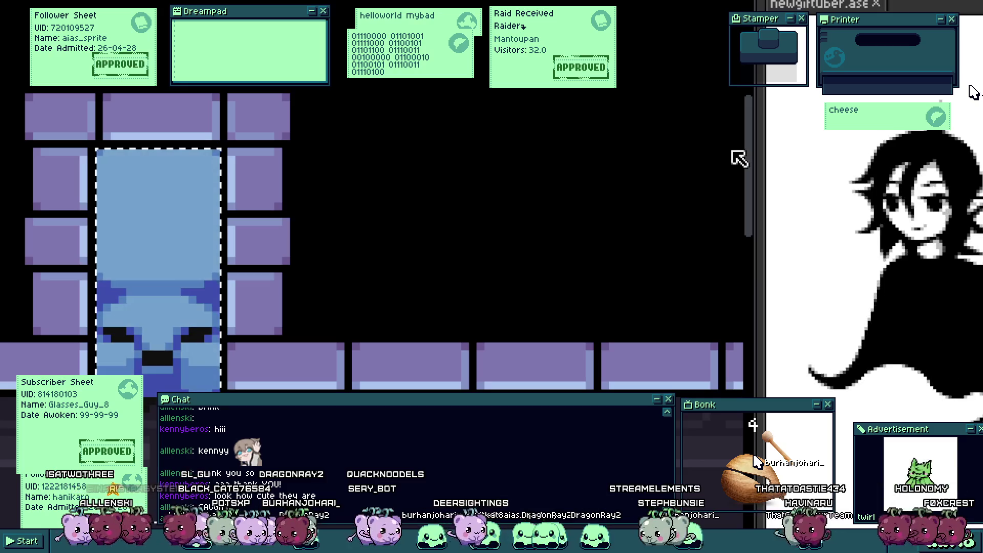
{"action": "left_click_drag", "start_coordinate": [332, 301], "coordinate": [447, 261]}
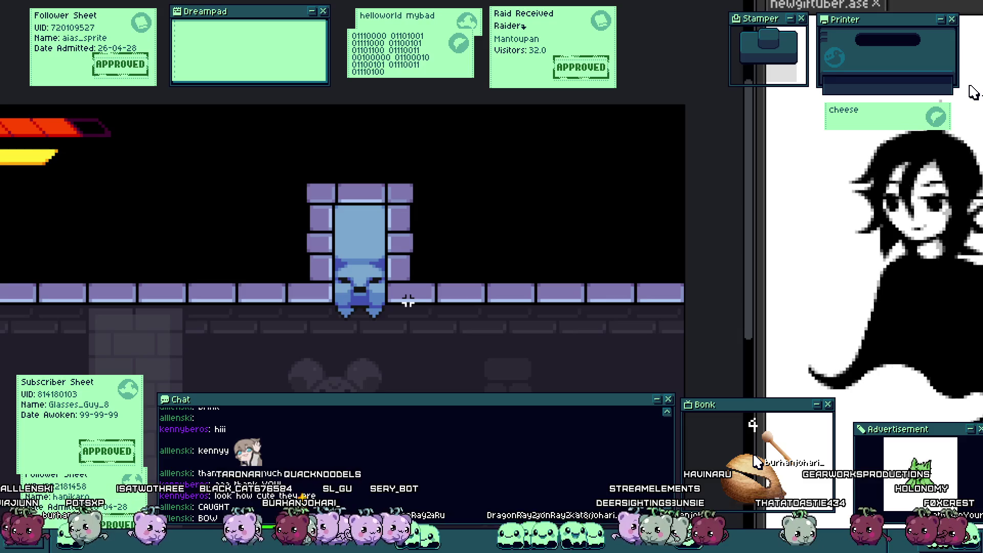
Step: Draw black left and right eyes, the right eye stepping down at its end
{"action": "scroll", "coordinate": [351, 247], "scroll_direction": "up", "scroll_amount": 2}
{"action": "scroll", "coordinate": [333, 292], "scroll_direction": "up", "scroll_amount": 1}
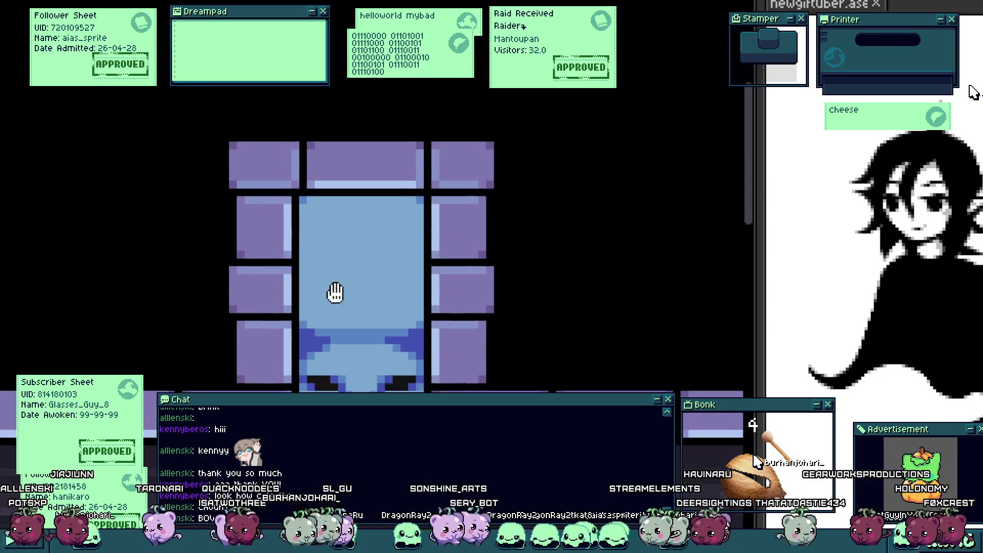
{"action": "scroll", "coordinate": [332, 317], "scroll_direction": "up", "scroll_amount": 1}
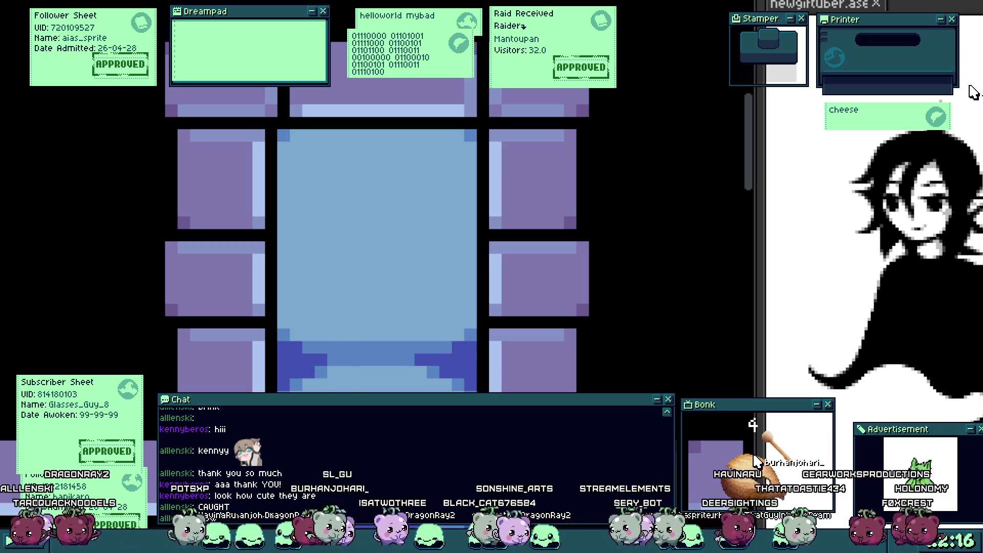
{"action": "left_click", "coordinate": [329, 191]}
{"action": "scroll", "coordinate": [340, 198], "scroll_direction": "up", "scroll_amount": 1}
{"action": "left_click_drag", "start_coordinate": [302, 207], "coordinate": [368, 199]}
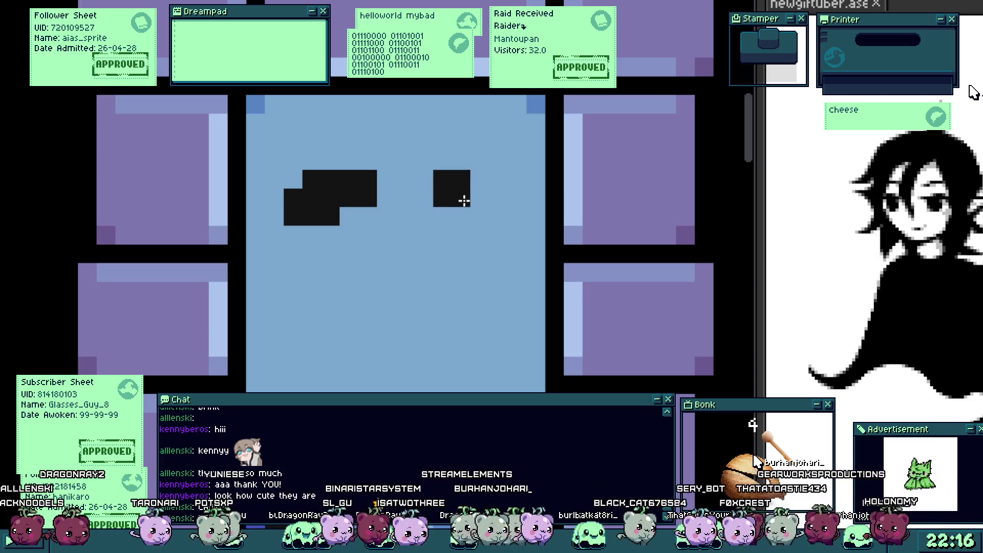
{"action": "left_click_drag", "start_coordinate": [462, 204], "coordinate": [519, 219]}
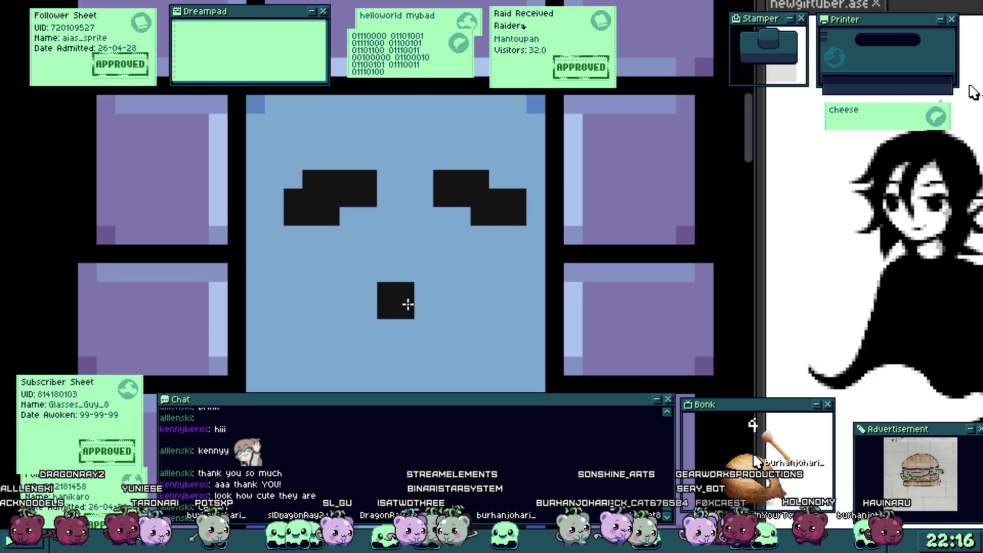
{"action": "left_click", "coordinate": [499, 179]}
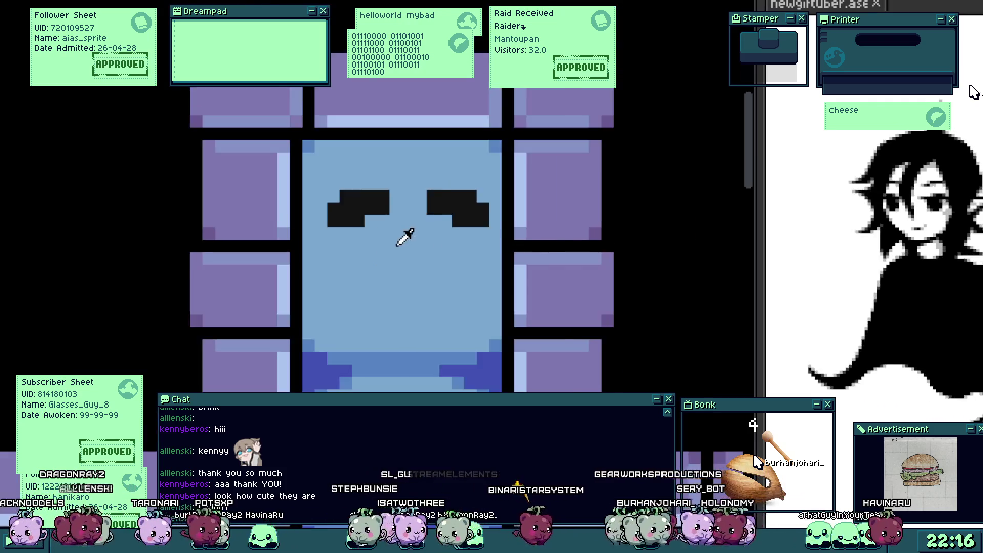
Step: Add a darker-blue pixel to the body shading and preview the sprite in-game
{"action": "scroll", "coordinate": [432, 222], "scroll_direction": "down", "scroll_amount": 3}
{"action": "scroll", "coordinate": [423, 279], "scroll_direction": "up", "scroll_amount": 2}
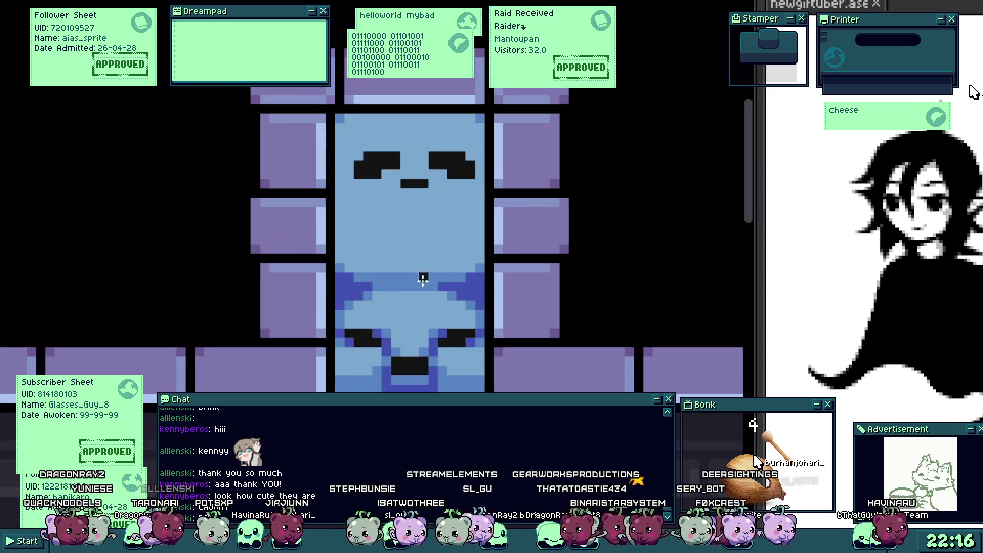
{"action": "scroll", "coordinate": [347, 306], "scroll_direction": "up", "scroll_amount": 1}
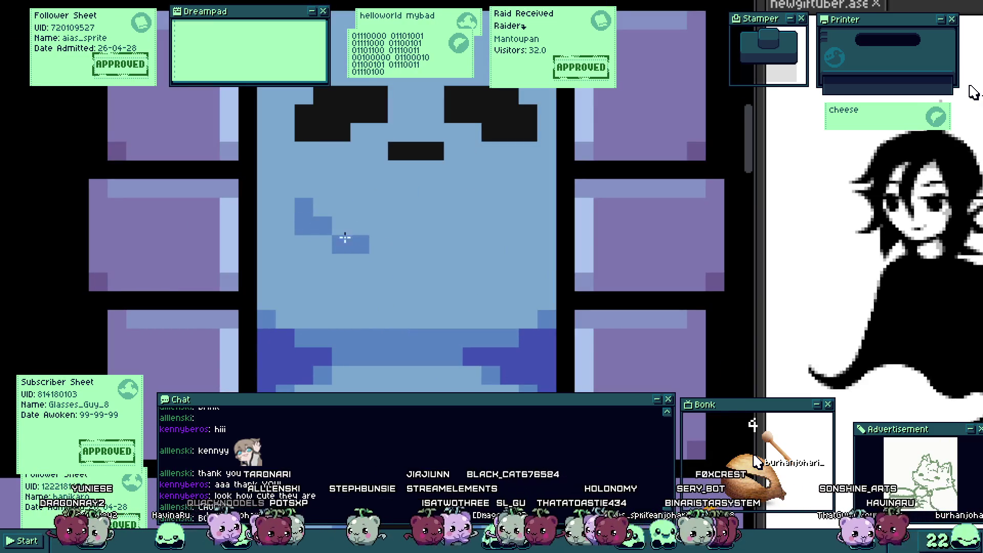
{"action": "left_click", "coordinate": [408, 247]}
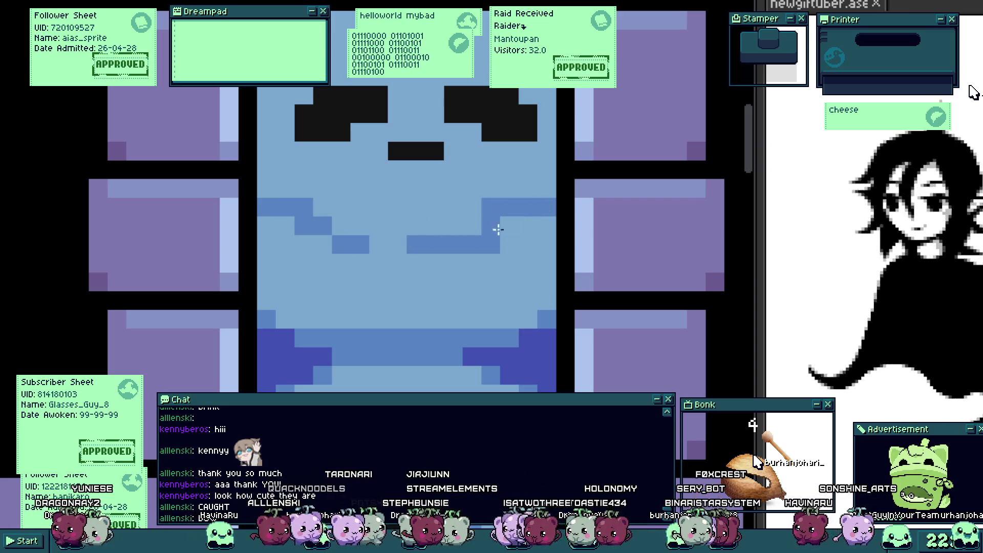
{"action": "key", "text": "alt+Tab"}
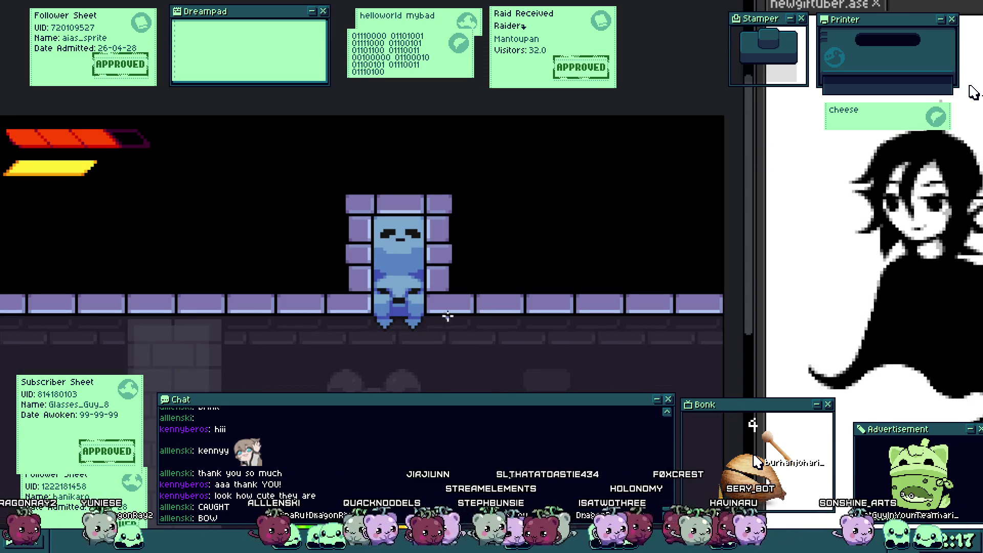
Step: Undo the body strokes and mouth, widen the black left eye, and start a right eye
{"action": "key", "text": "alt+Tab"}
{"action": "key", "text": "ctrl+z"}
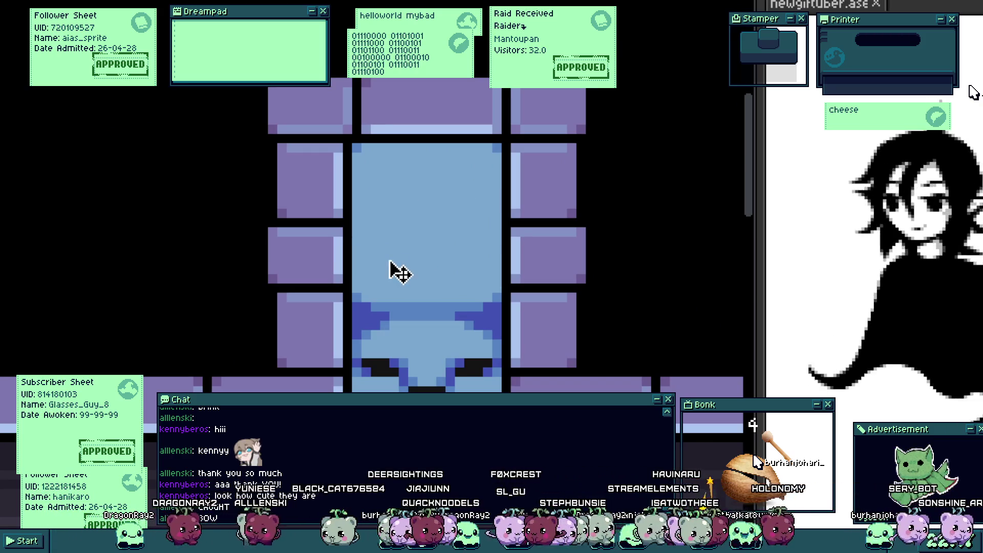
{"action": "scroll", "coordinate": [410, 329], "scroll_direction": "up", "scroll_amount": 1}
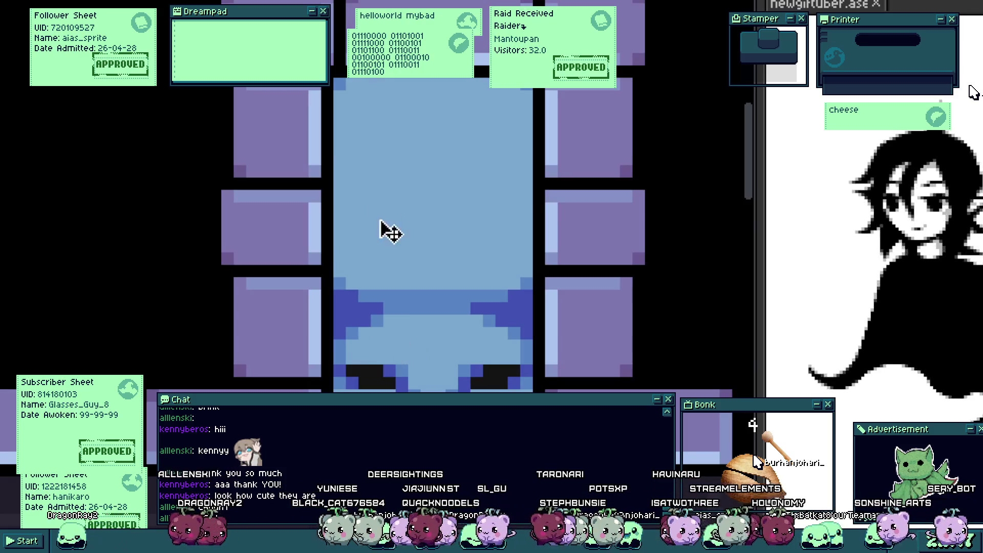
{"action": "mouse_move", "coordinate": [384, 208]}
{"action": "left_mouse_down"}
{"action": "mouse_move", "coordinate": [392, 226]}
{"action": "mouse_move", "coordinate": [410, 225]}
{"action": "mouse_move", "coordinate": [389, 233]}
{"action": "left_mouse_up"}
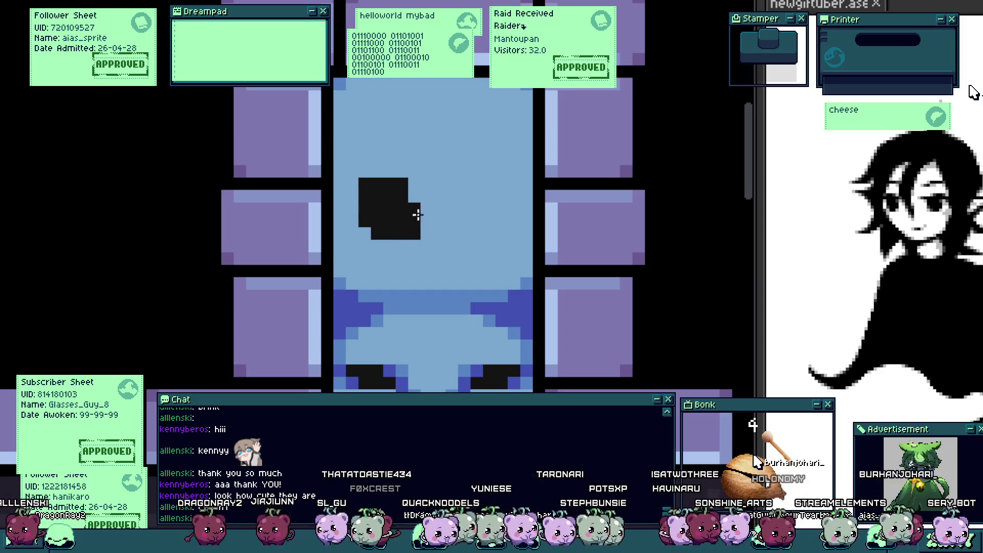
{"action": "left_click_drag", "start_coordinate": [470, 215], "coordinate": [470, 228]}
Step: Fill in the black right eye, add a small black mark, and view the game full-screen
{"action": "scroll", "coordinate": [471, 228], "scroll_direction": "up", "scroll_amount": 1}
{"action": "mouse_move", "coordinate": [525, 164]}
{"action": "left_mouse_down"}
{"action": "mouse_move", "coordinate": [519, 202]}
{"action": "mouse_move", "coordinate": [491, 180]}
{"action": "mouse_move", "coordinate": [502, 164]}
{"action": "left_mouse_up"}
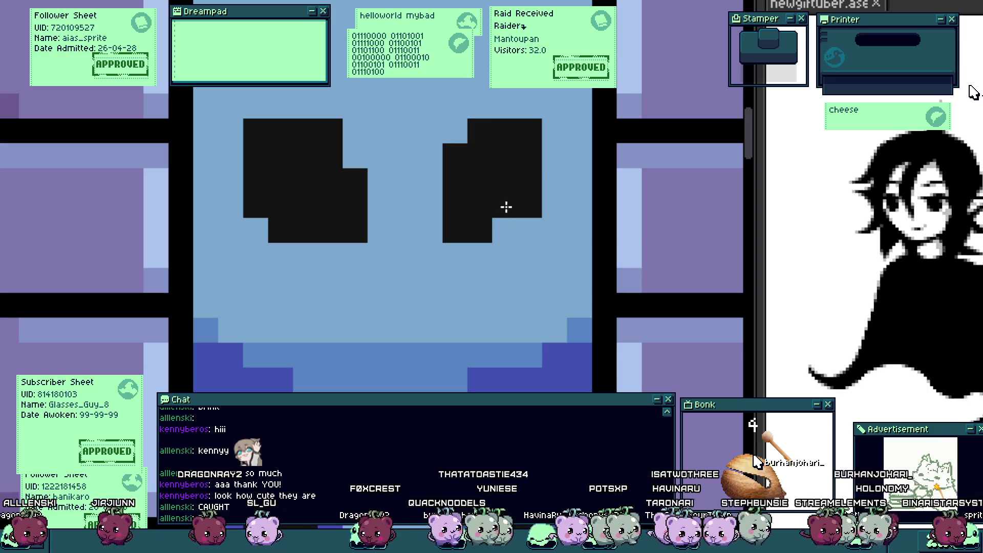
{"action": "left_click_drag", "start_coordinate": [503, 230], "coordinate": [449, 226]}
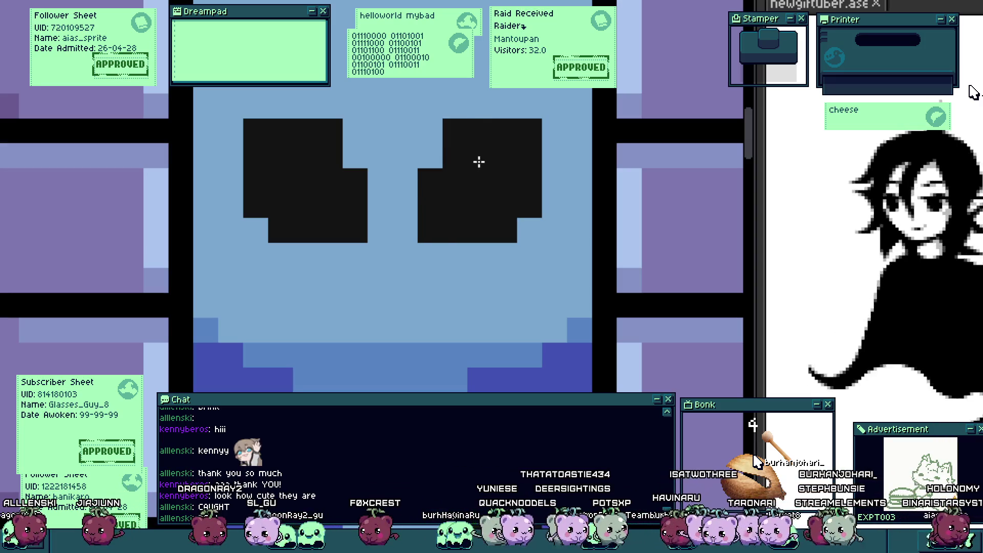
{"action": "scroll", "coordinate": [478, 162], "scroll_direction": "down", "scroll_amount": 1}
{"action": "left_click", "coordinate": [384, 208]}
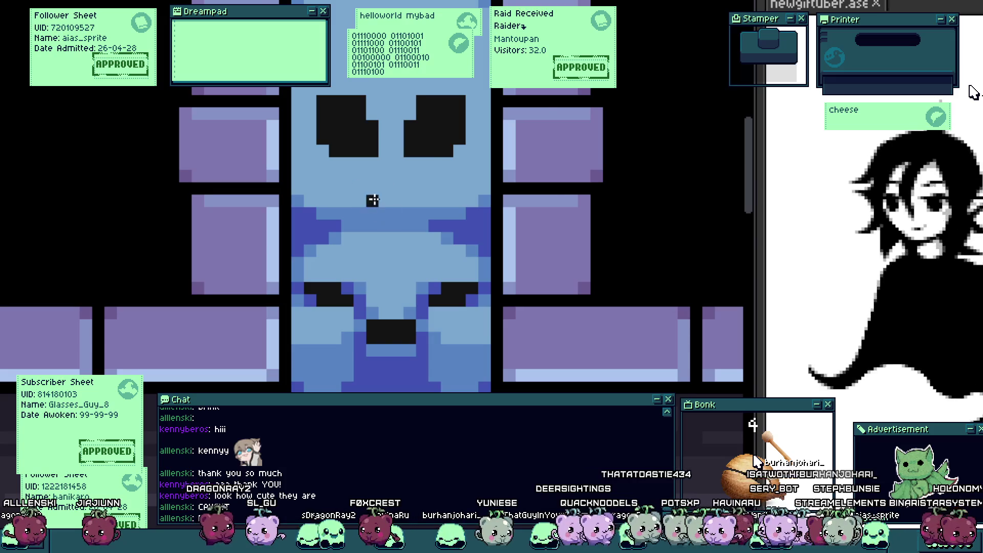
{"action": "scroll", "coordinate": [372, 201], "scroll_direction": "up", "scroll_amount": 1}
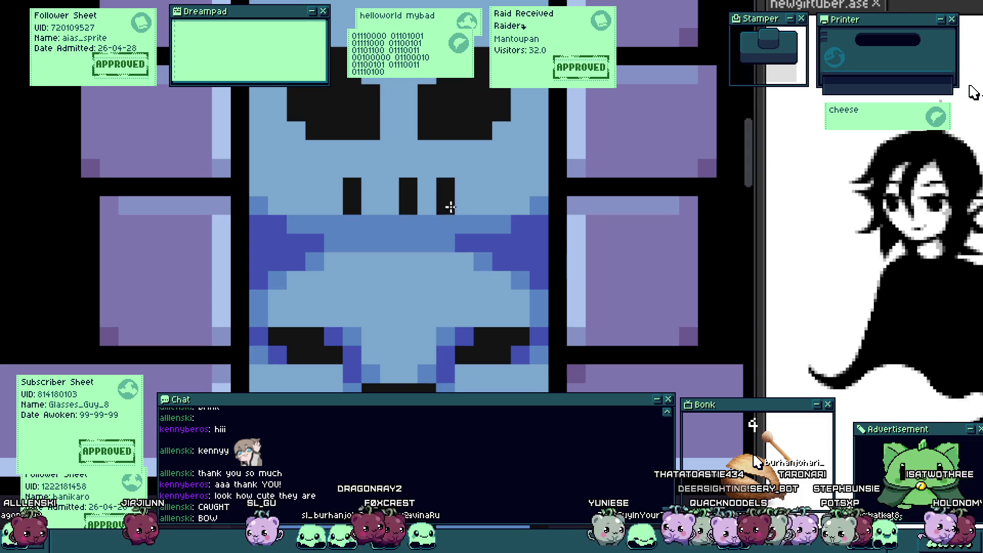
{"action": "key", "text": "alt+Tab"}
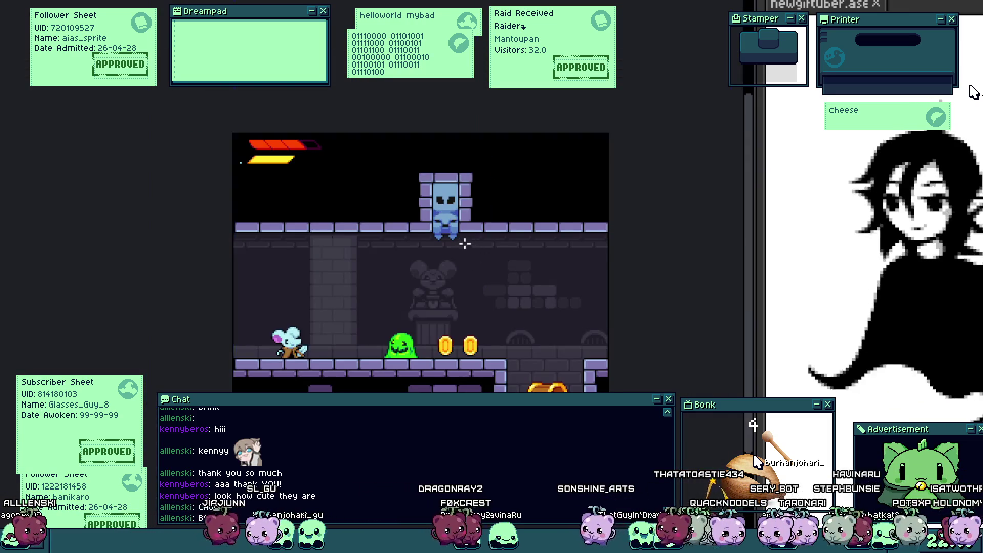
{"action": "key", "text": "F11"}
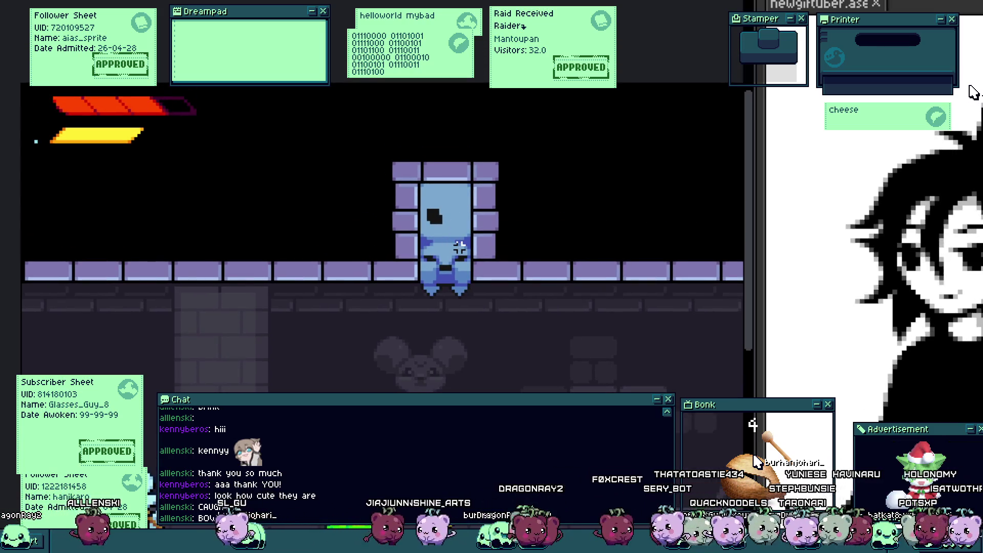
Step: Select the stacked creature sprite, recolour a body row mid-blue, and darken one pixel
{"action": "left_click", "coordinate": [453, 267]}
{"action": "scroll", "coordinate": [458, 272], "scroll_direction": "up", "scroll_amount": 3}
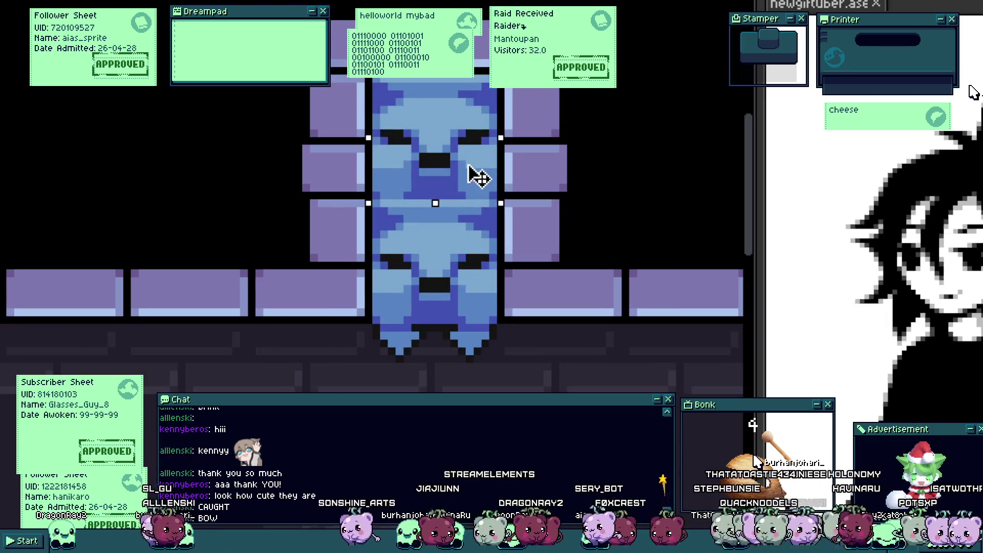
{"action": "scroll", "coordinate": [492, 215], "scroll_direction": "down", "scroll_amount": 5}
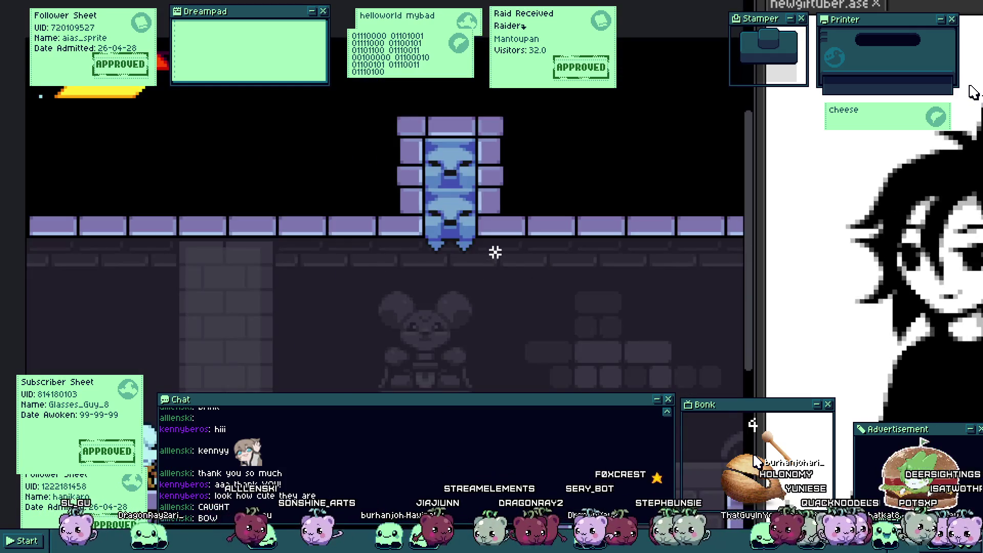
{"action": "scroll", "coordinate": [495, 252], "scroll_direction": "up", "scroll_amount": 3}
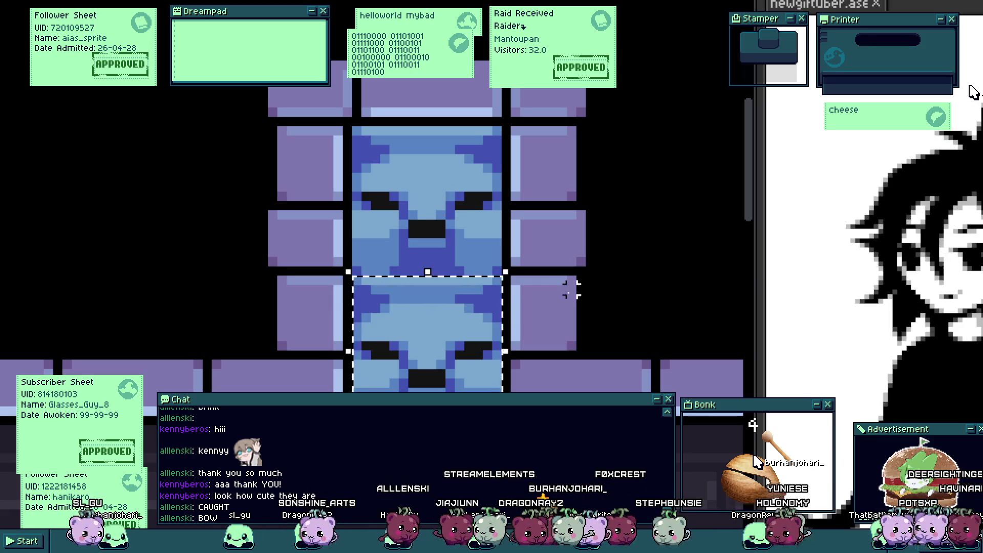
{"action": "scroll", "coordinate": [406, 268], "scroll_direction": "up", "scroll_amount": 2}
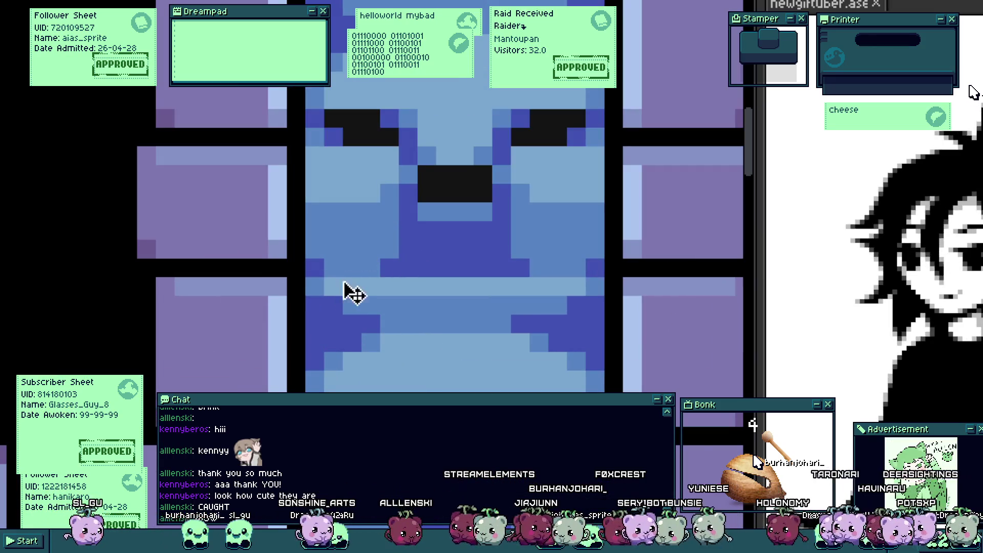
{"action": "left_click_drag", "start_coordinate": [353, 293], "coordinate": [531, 299]}
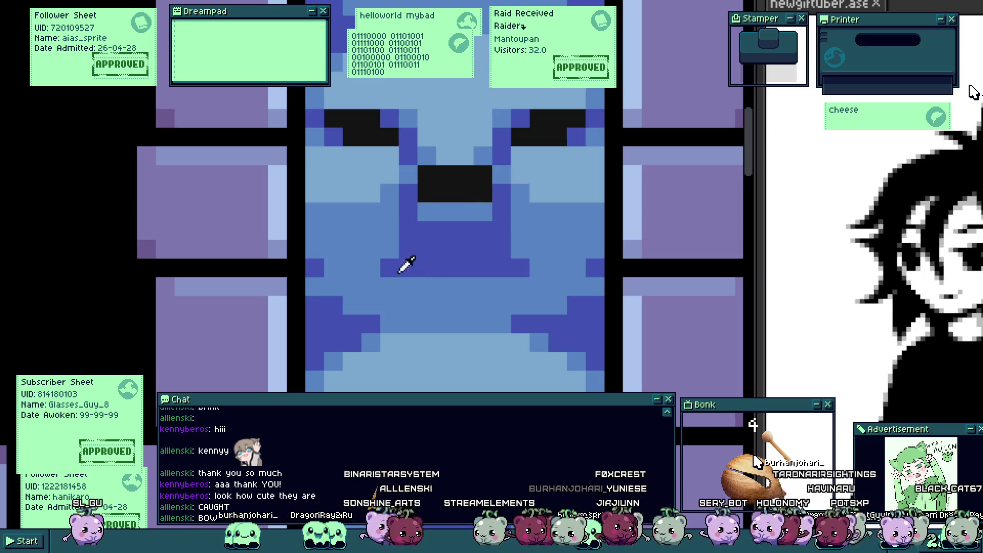
{"action": "left_click", "coordinate": [318, 284]}
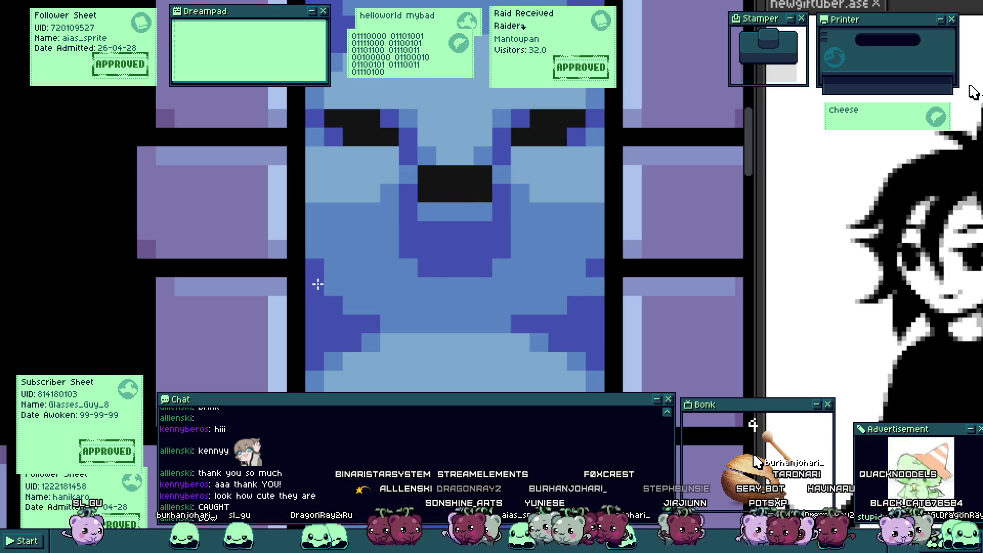
Step: Check the sprite in the game, then paint a dark-blue row and pixel across the body
{"action": "key", "text": "ctrl+r"}
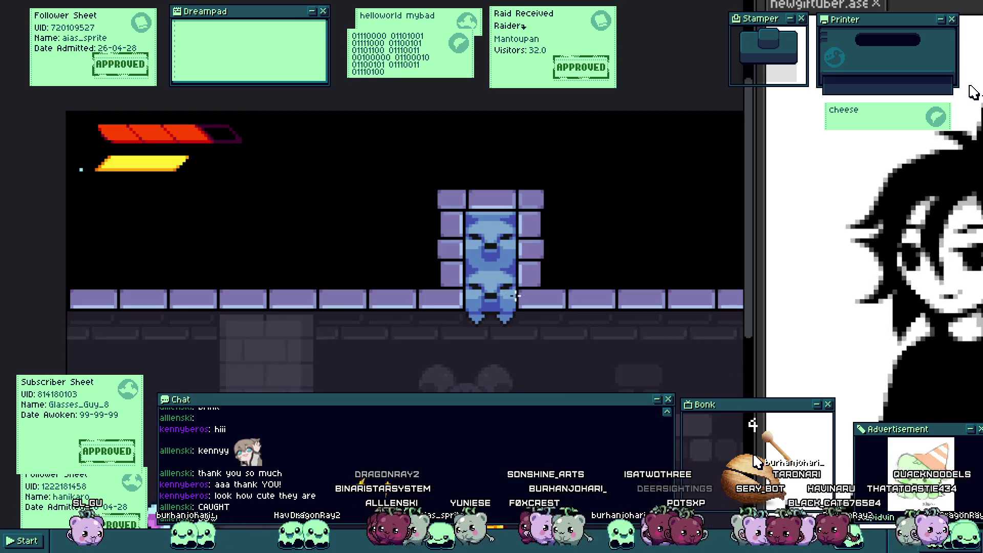
{"action": "key", "text": "Escape"}
{"action": "left_click_drag", "start_coordinate": [451, 265], "coordinate": [506, 266]}
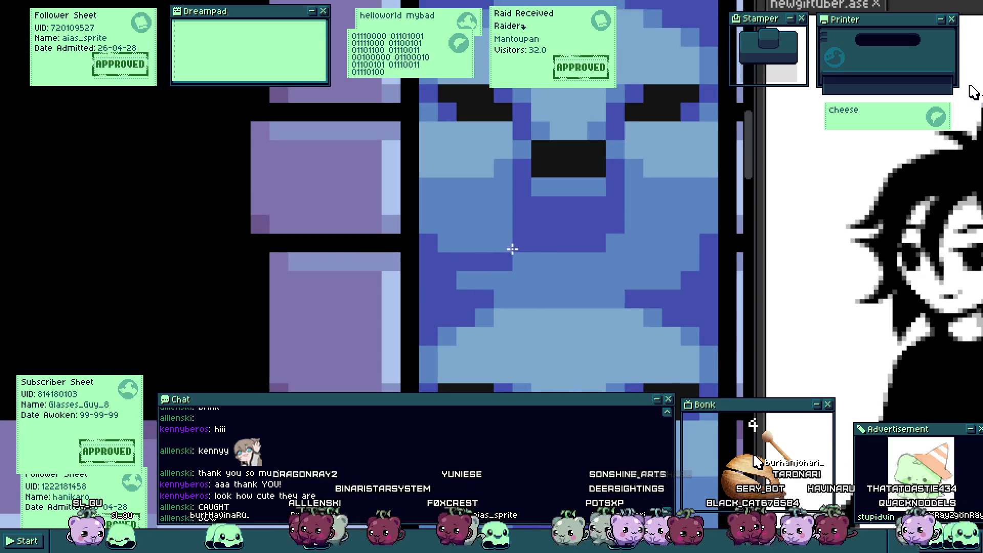
{"action": "left_click", "coordinate": [577, 280]}
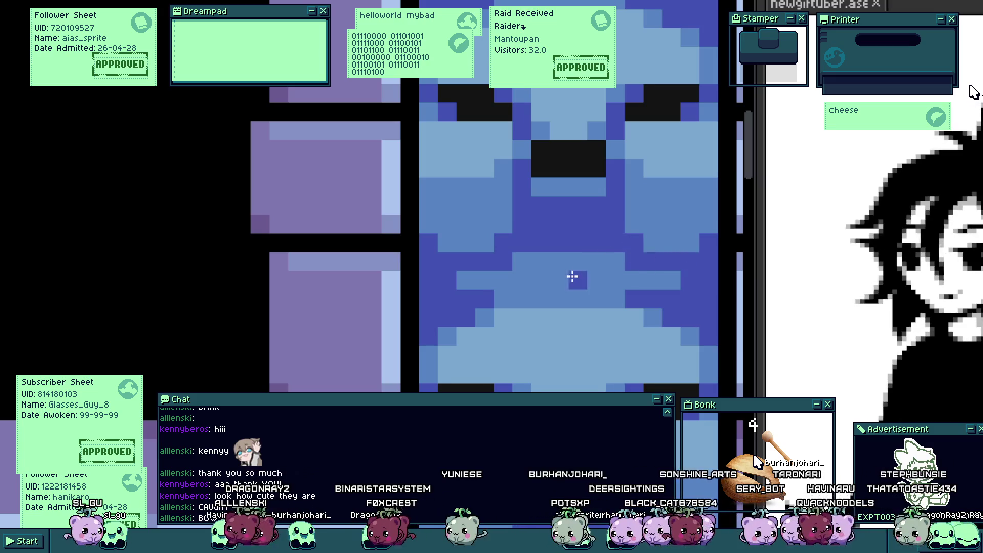
{"action": "key", "text": "ctrl+r"}
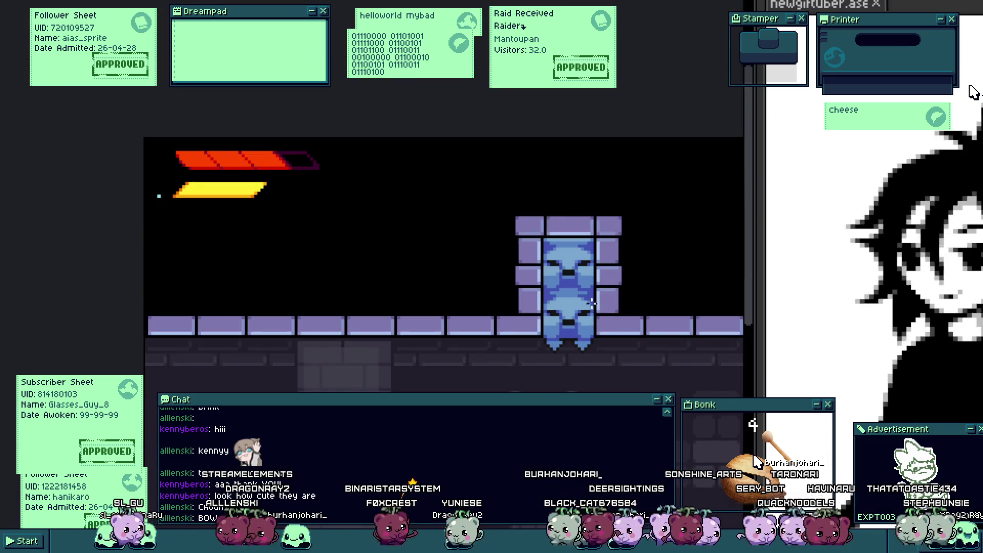
{"action": "key", "text": "Escape"}
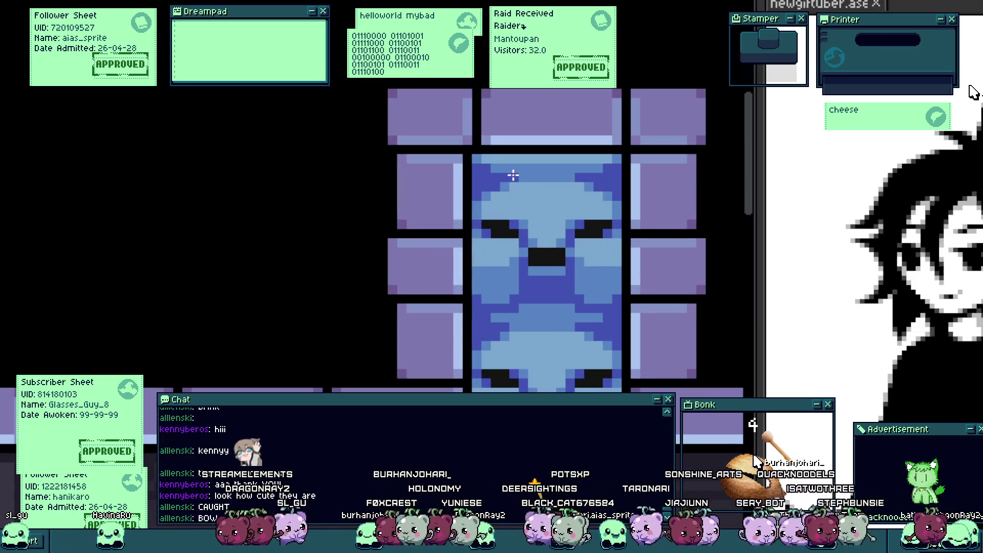
{"action": "scroll", "coordinate": [526, 171], "scroll_direction": "up", "scroll_amount": 2}
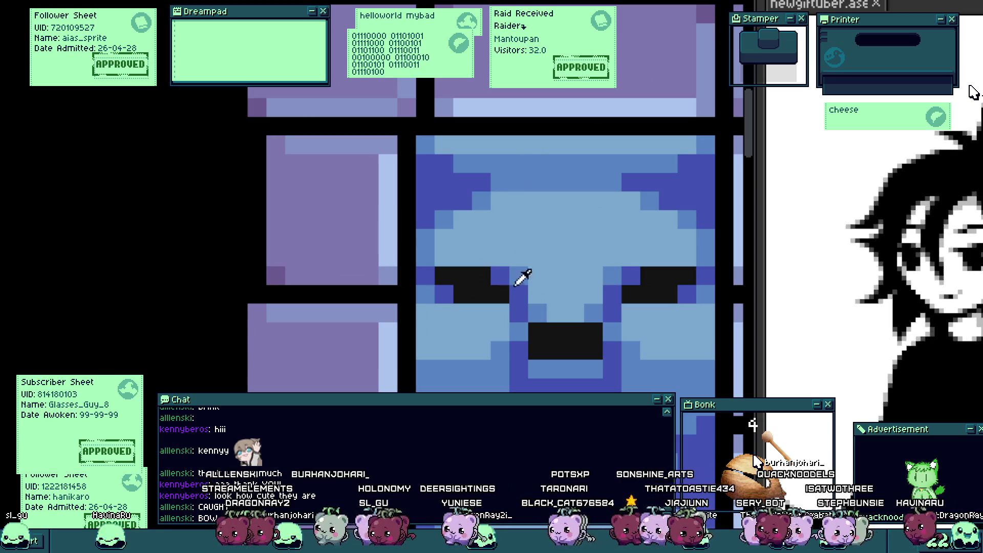
{"action": "scroll", "coordinate": [506, 451], "scroll_direction": "down", "scroll_amount": 4}
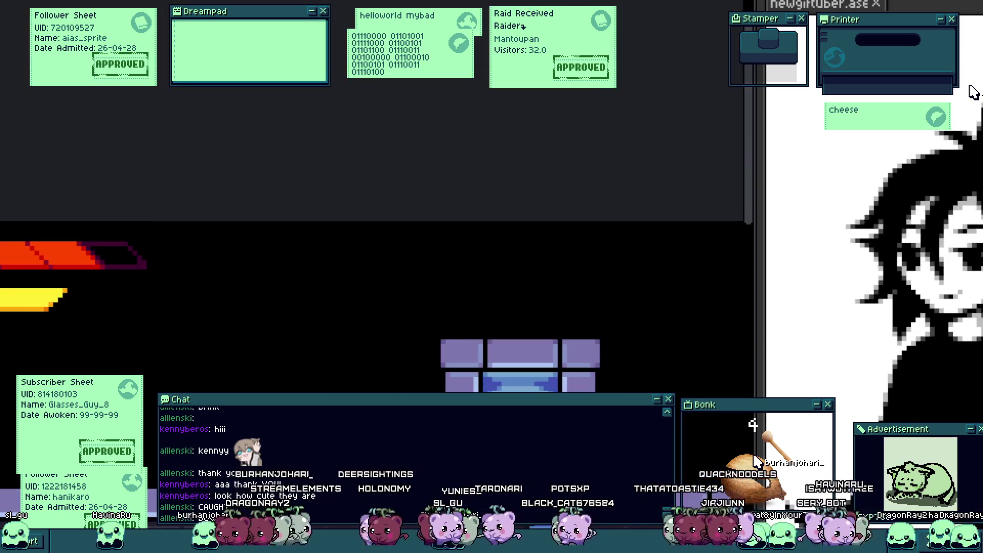
{"action": "scroll", "coordinate": [529, 405], "scroll_direction": "up", "scroll_amount": 2}
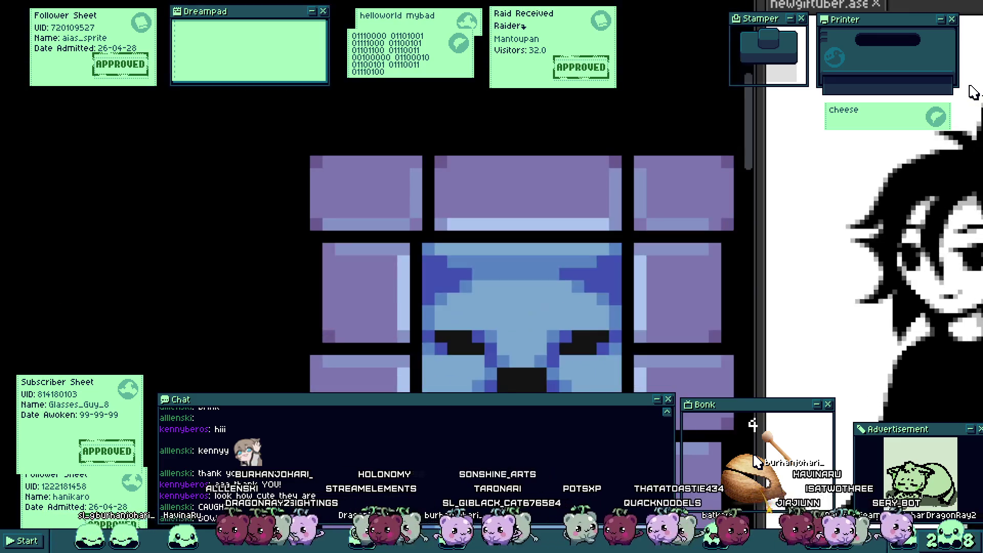
{"action": "scroll", "coordinate": [530, 405], "scroll_direction": "up", "scroll_amount": 1}
{"action": "scroll", "coordinate": [530, 404], "scroll_direction": "up", "scroll_amount": 2}
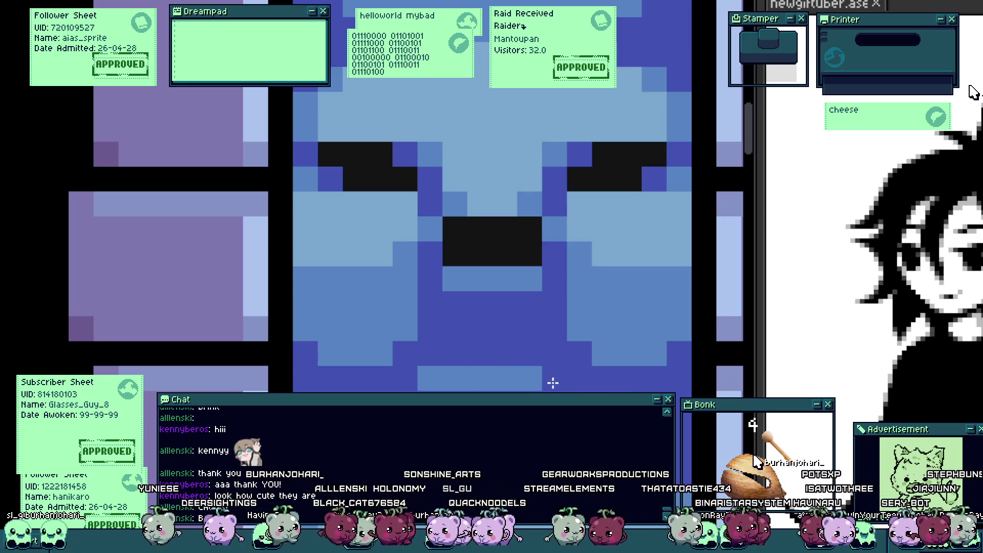
{"action": "key", "text": "minus"}
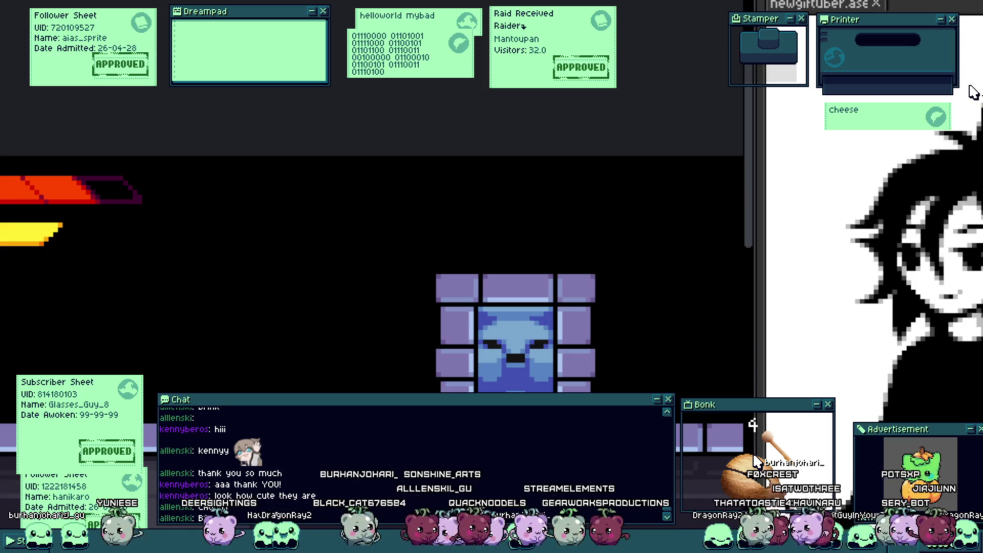
{"action": "key", "text": "plus"}
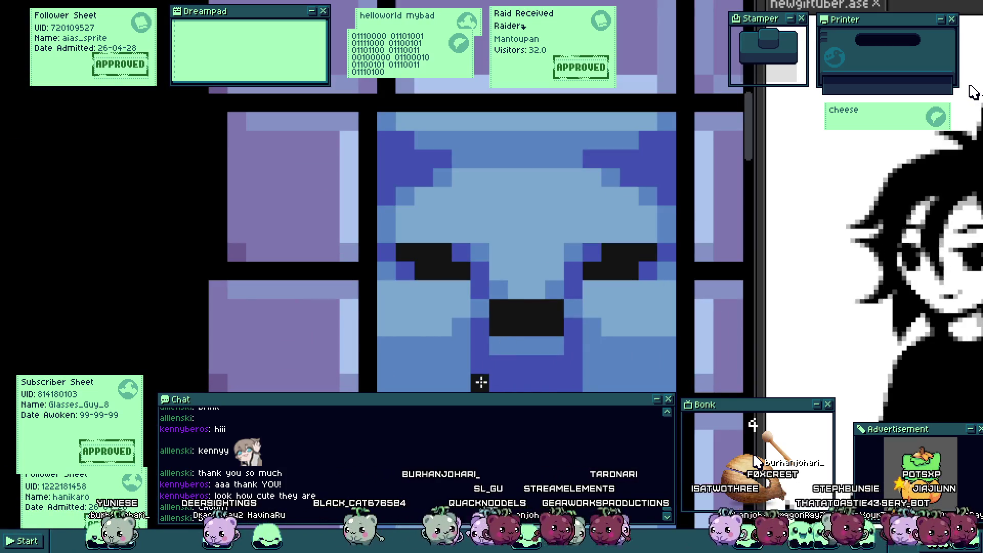
{"action": "scroll", "coordinate": [461, 384], "scroll_direction": "down", "scroll_amount": 3}
{"action": "left_click_drag", "start_coordinate": [433, 328], "coordinate": [372, 370]}
Step: Add black outline pixels along the bottom of the face, undoing the stray last row
{"action": "left_click", "coordinate": [455, 355]}
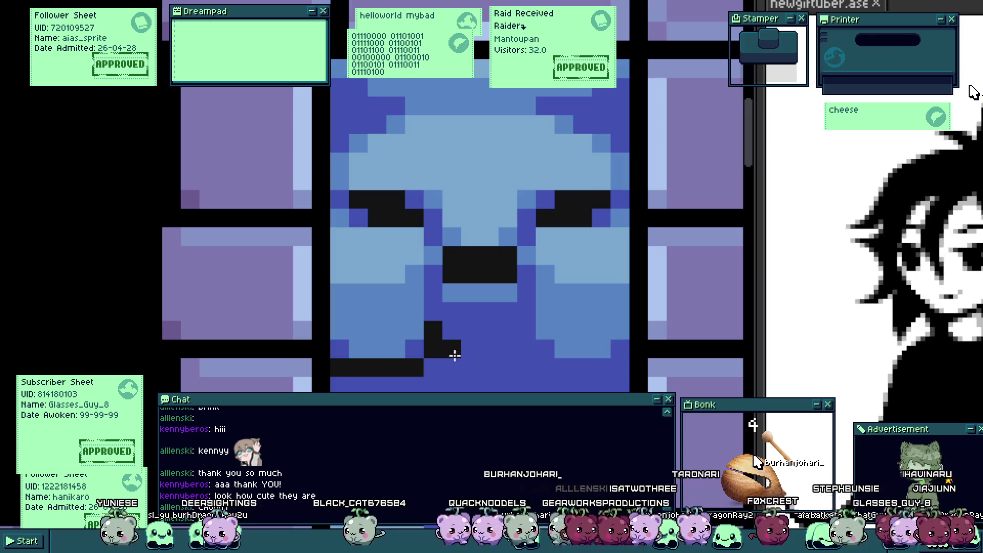
{"action": "left_click_drag", "start_coordinate": [523, 334], "coordinate": [525, 350]}
{"action": "left_click", "coordinate": [455, 364]}
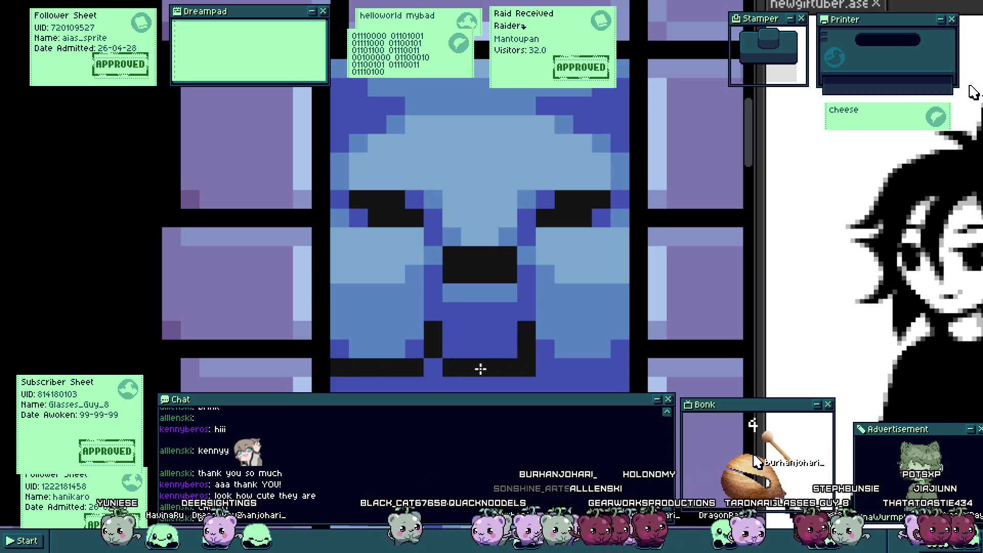
{"action": "key", "text": "ctrl+z"}
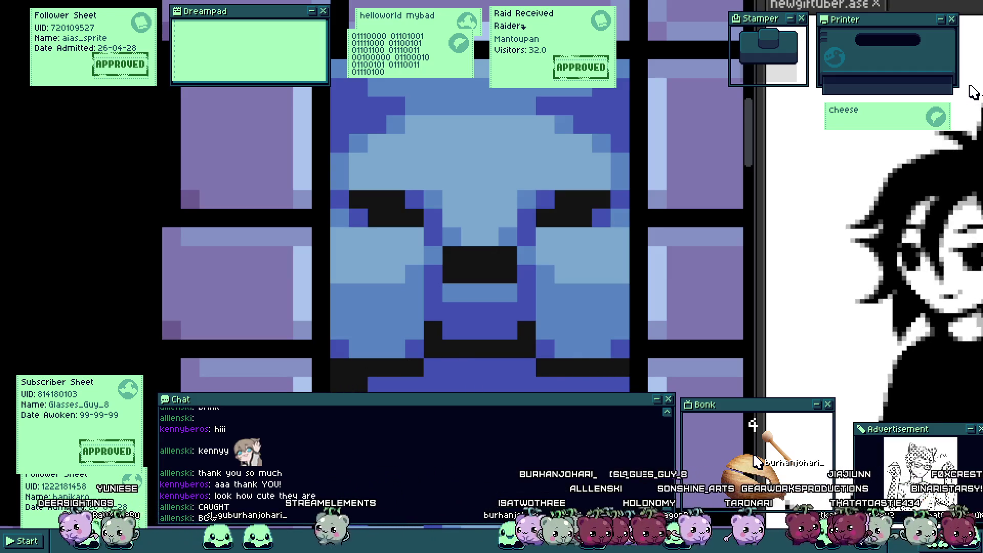
{"action": "scroll", "coordinate": [606, 387], "scroll_direction": "down", "scroll_amount": 3}
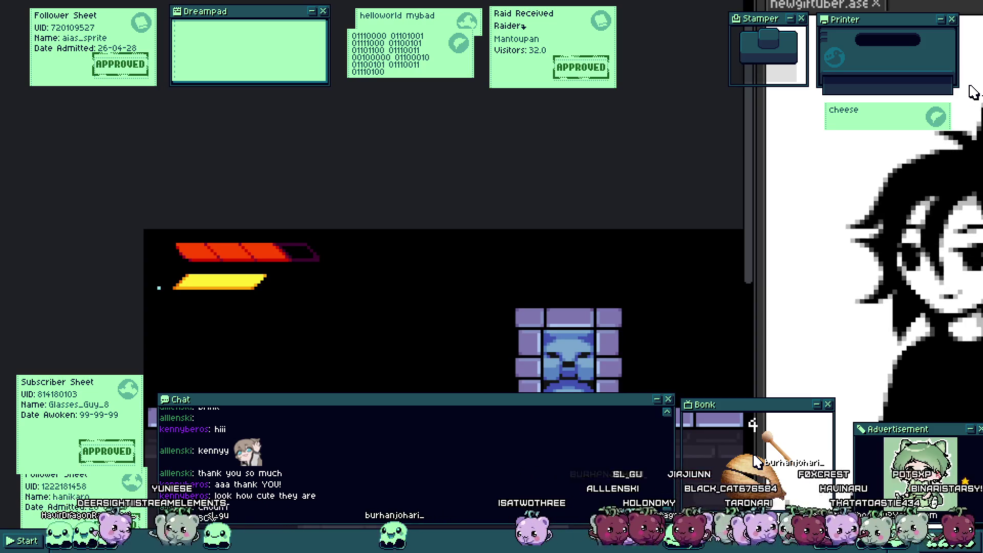
{"action": "scroll", "coordinate": [614, 393], "scroll_direction": "up", "scroll_amount": 3}
{"action": "scroll", "coordinate": [568, 391], "scroll_direction": "up", "scroll_amount": 1}
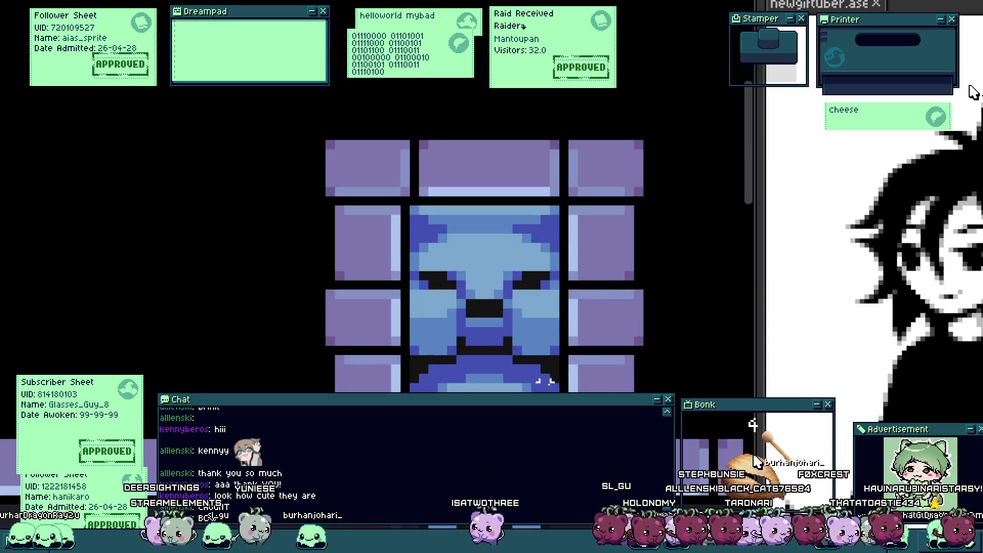
Step: Select the entire sprite, then clear the selection while inspecting the canvas
{"action": "key", "text": "ctrl+a"}
{"action": "key", "text": "ctrl+d"}
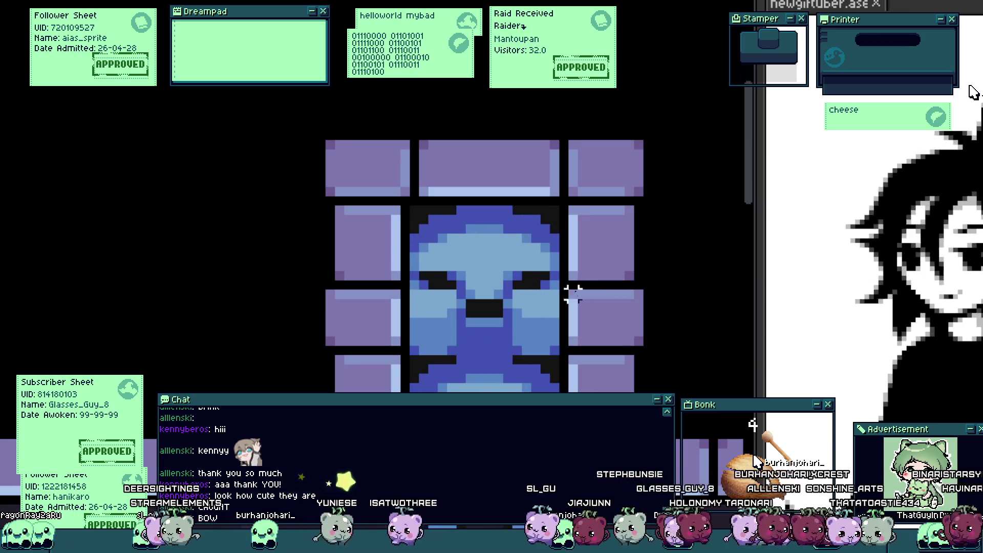
{"action": "scroll", "coordinate": [451, 236], "scroll_direction": "up", "scroll_amount": 2}
{"action": "scroll", "coordinate": [450, 238], "scroll_direction": "up", "scroll_amount": 1}
{"action": "scroll", "coordinate": [453, 243], "scroll_direction": "down", "scroll_amount": 3}
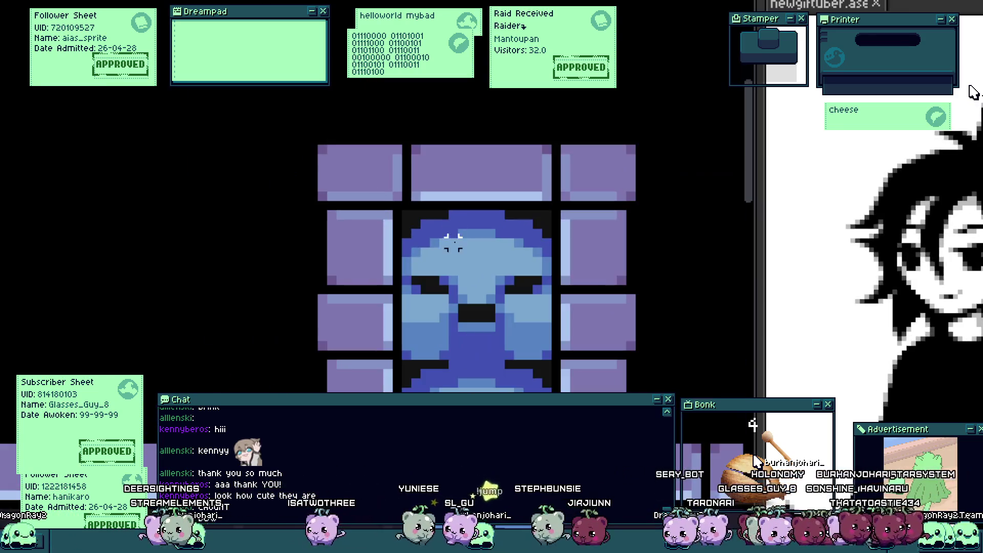
{"action": "scroll", "coordinate": [463, 307], "scroll_direction": "down", "scroll_amount": 3}
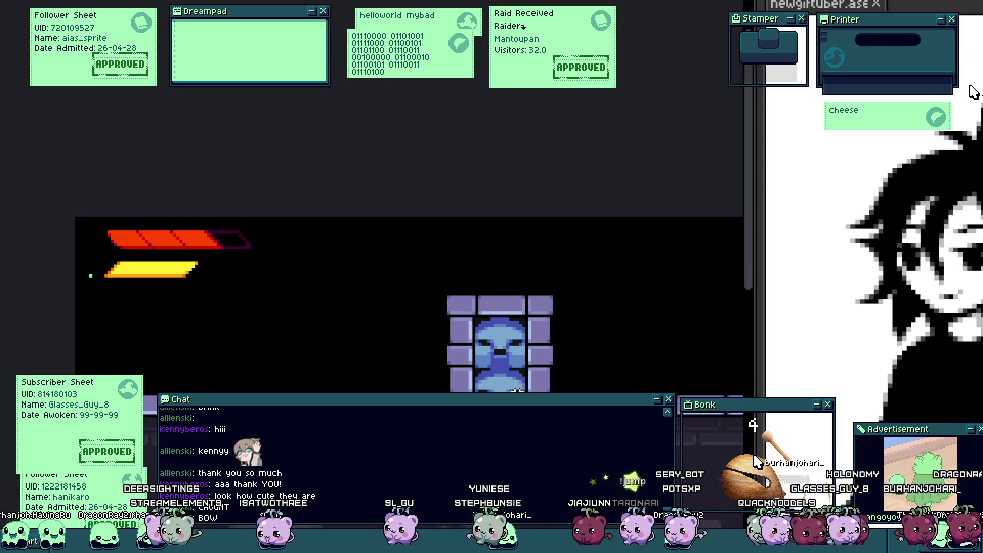
{"action": "scroll", "coordinate": [514, 386], "scroll_direction": "up", "scroll_amount": 5}
Step: Switch to the colour picker and undo the recent eyebrow, eye and mouth edits
{"action": "key", "text": "i"}
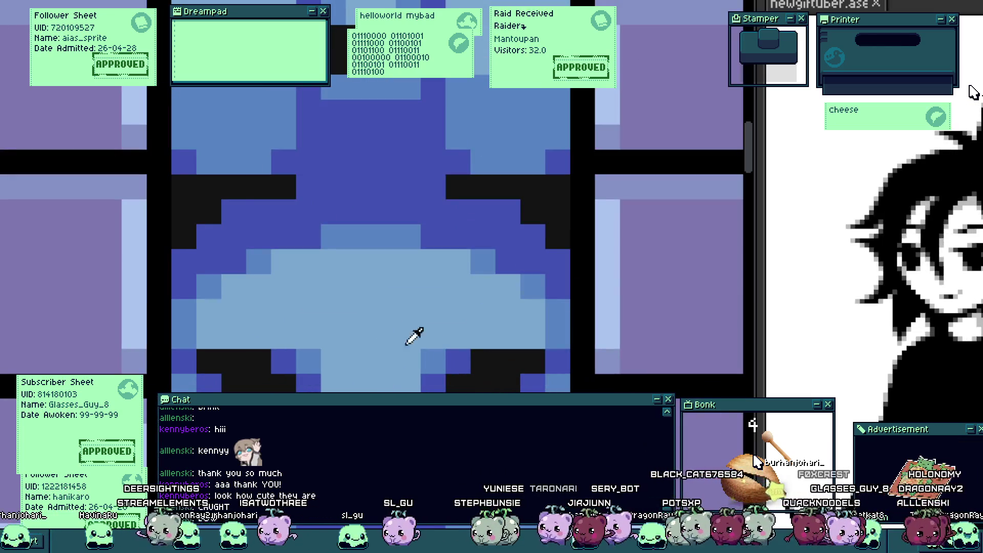
{"action": "key", "text": "ctrl+z"}
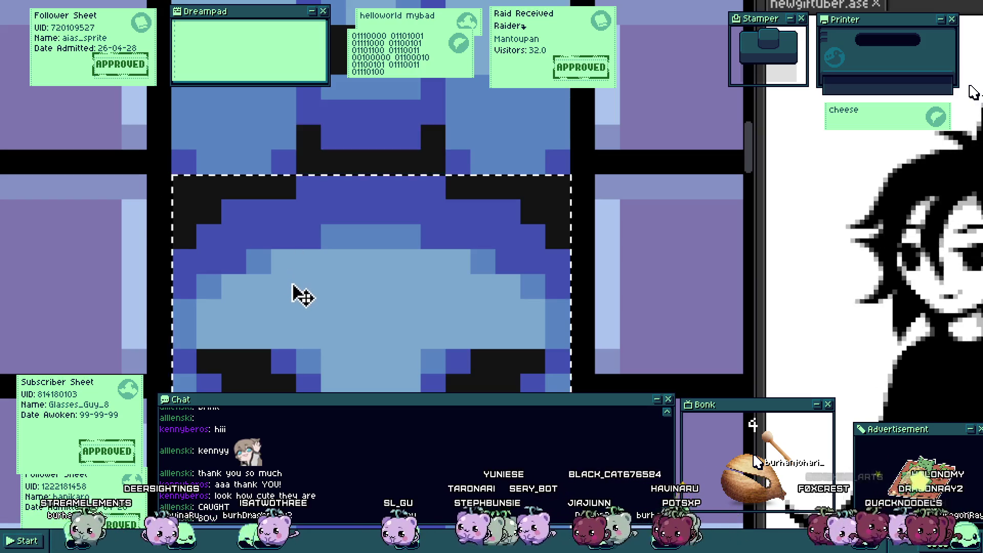
{"action": "key", "text": "ctrl+z"}
{"action": "key", "text": "ctrl+z"}
{"action": "key", "text": "ctrl+z"}
{"action": "key", "text": "ctrl+z"}
{"action": "key", "text": "ctrl+z"}
{"action": "key", "text": "ctrl+z"}
{"action": "key", "text": "ctrl+z"}
{"action": "key", "text": "ctrl+z"}
{"action": "scroll", "coordinate": [307, 317], "scroll_direction": "down", "scroll_amount": 3}
{"action": "scroll", "coordinate": [327, 319], "scroll_direction": "up", "scroll_amount": 3}
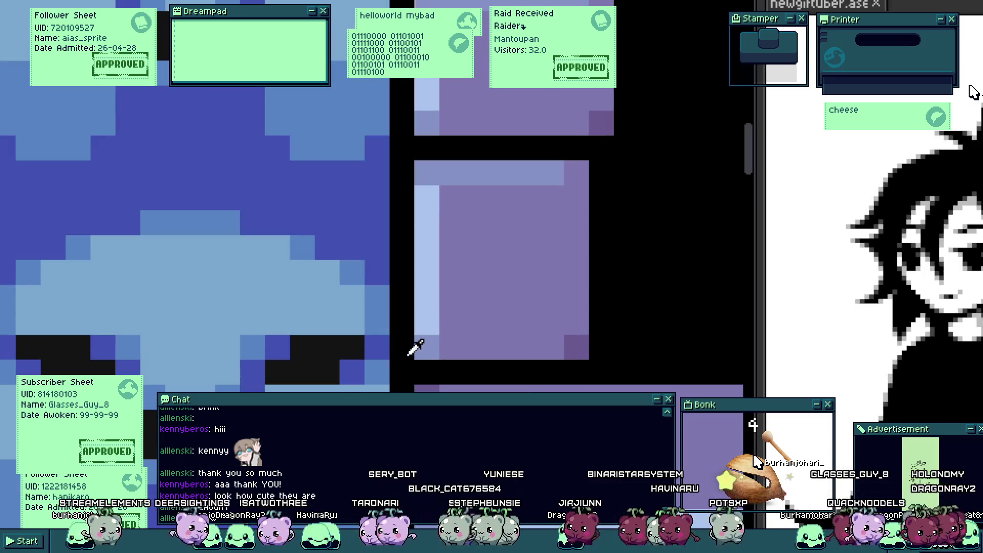
{"action": "key", "text": "ctrl+z"}
{"action": "key", "text": "ctrl+z"}
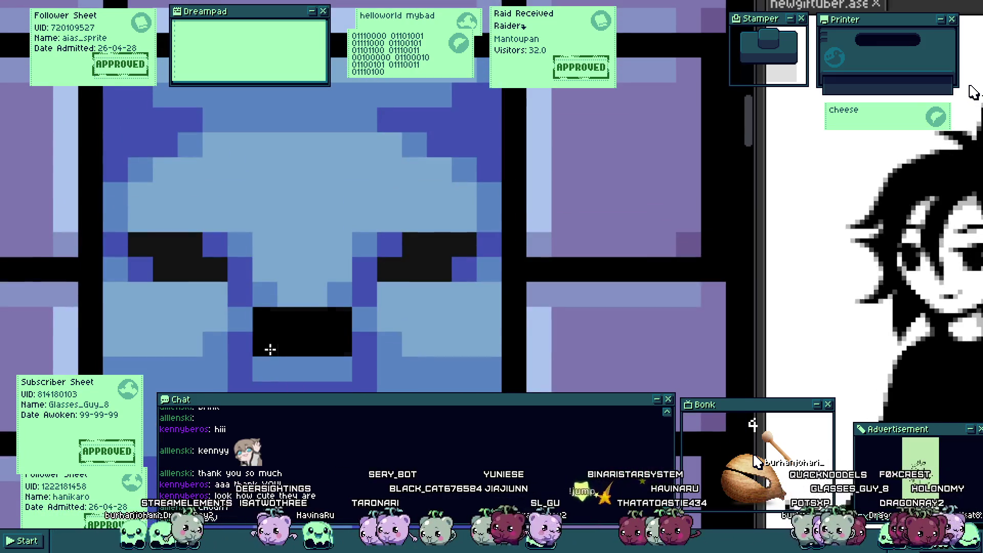
{"action": "key", "text": "ctrl+z"}
{"action": "key", "text": "ctrl+z"}
Step: Paint a slanted black brow stroke across the face
{"action": "scroll", "coordinate": [405, 261], "scroll_direction": "down", "scroll_amount": 2}
{"action": "scroll", "coordinate": [415, 318], "scroll_direction": "down", "scroll_amount": 1}
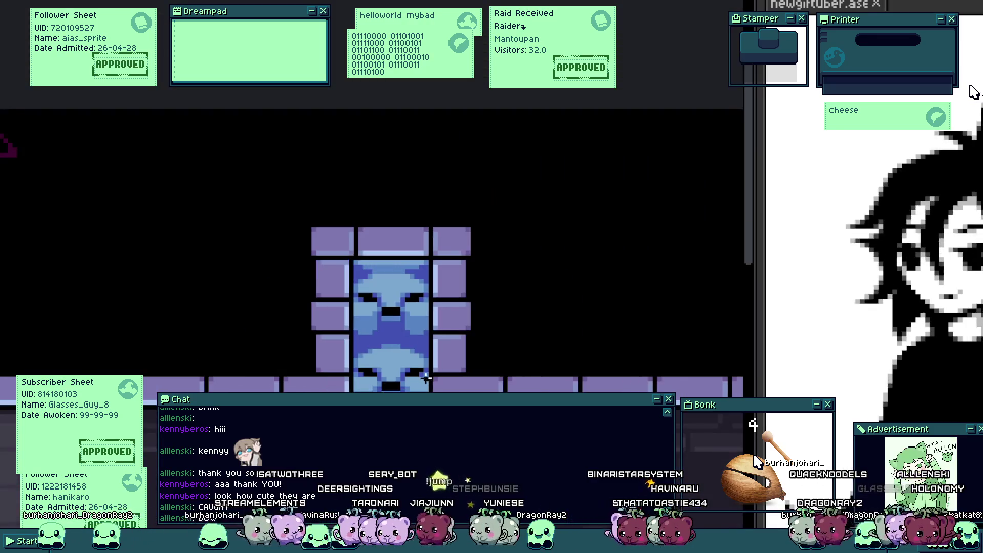
{"action": "scroll", "coordinate": [424, 369], "scroll_direction": "down", "scroll_amount": 1}
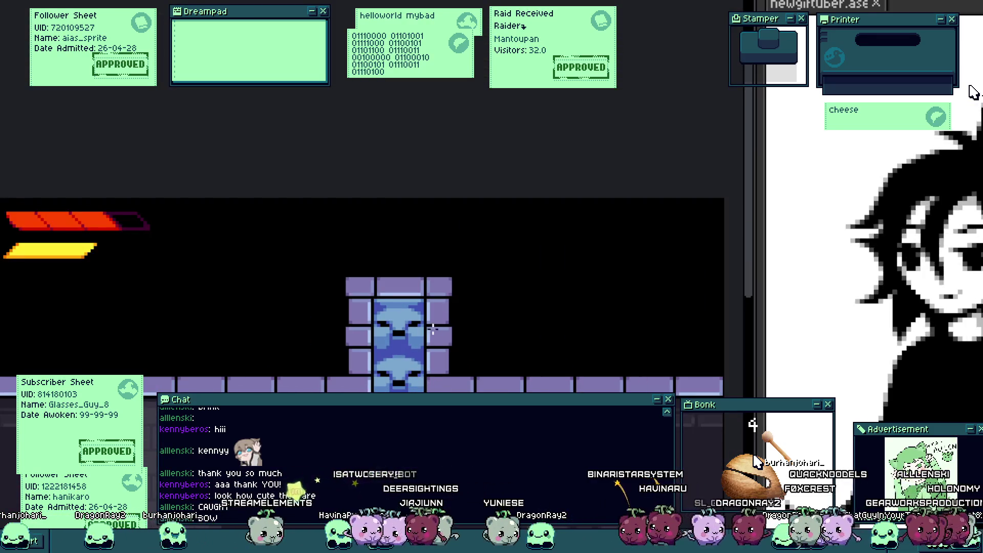
{"action": "scroll", "coordinate": [415, 343], "scroll_direction": "up", "scroll_amount": 2}
{"action": "scroll", "coordinate": [396, 355], "scroll_direction": "up", "scroll_amount": 1}
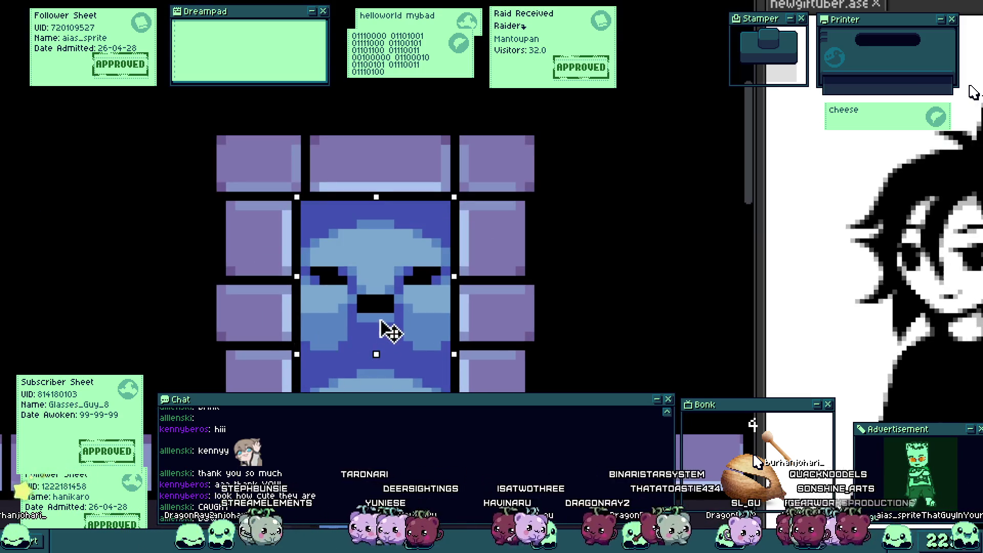
{"action": "scroll", "coordinate": [522, 290], "scroll_direction": "down", "scroll_amount": 2}
{"action": "scroll", "coordinate": [450, 353], "scroll_direction": "down", "scroll_amount": 1}
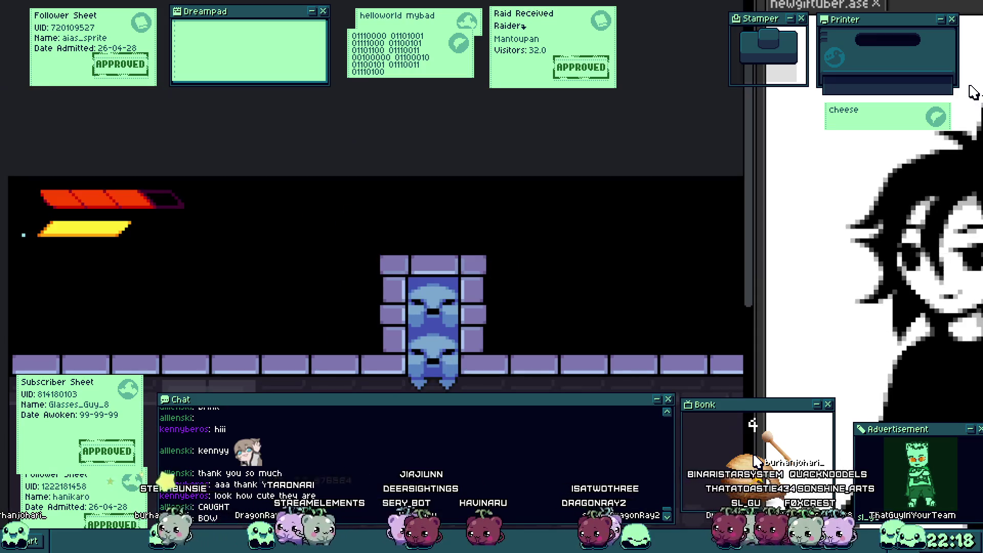
{"action": "left_click_drag", "start_coordinate": [450, 352], "coordinate": [511, 299]}
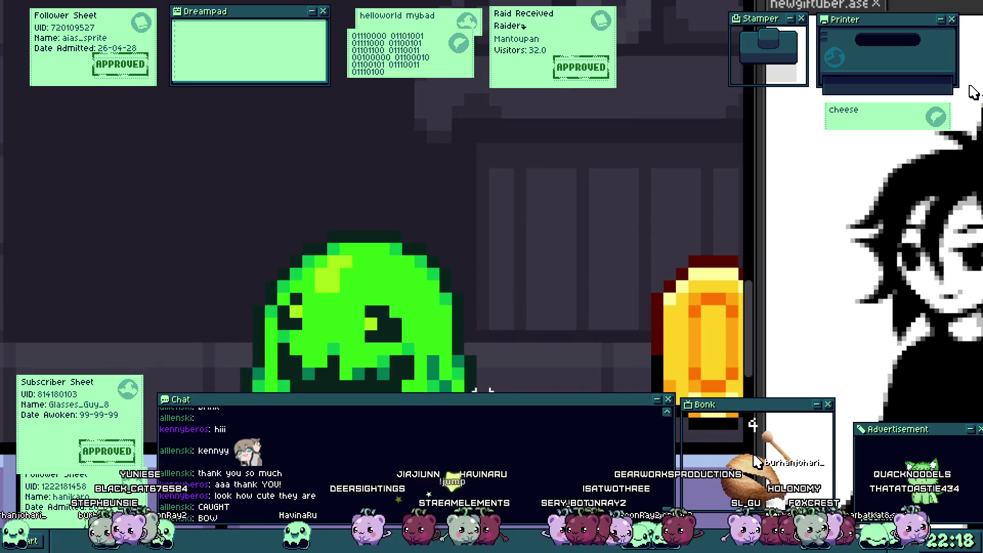
{"action": "scroll", "coordinate": [488, 309], "scroll_direction": "up", "scroll_amount": 2}
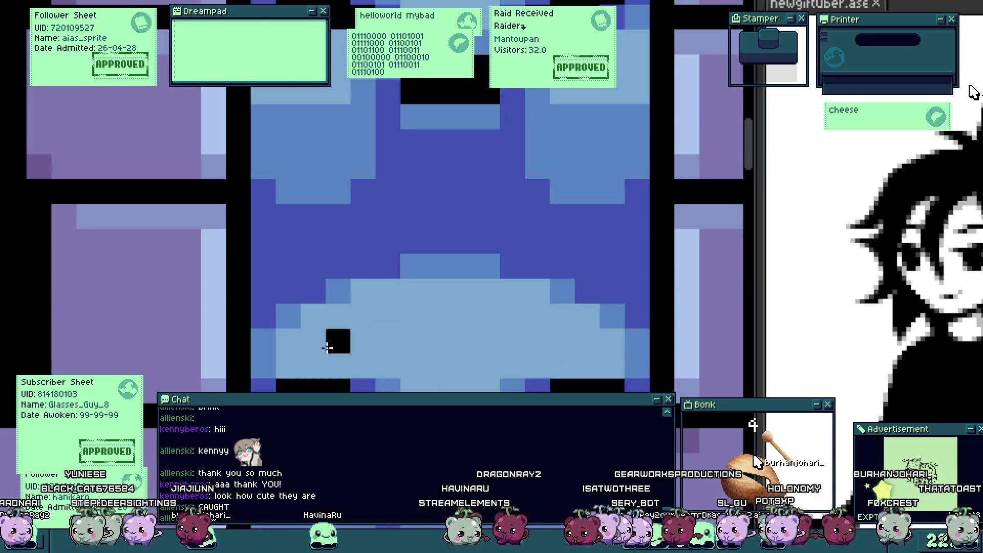
{"action": "mouse_move", "coordinate": [297, 250]}
{"action": "left_mouse_down"}
{"action": "mouse_move", "coordinate": [420, 218]}
{"action": "mouse_move", "coordinate": [568, 244]}
{"action": "mouse_move", "coordinate": [559, 217]}
{"action": "mouse_move", "coordinate": [615, 256]}
{"action": "mouse_move", "coordinate": [526, 275]}
{"action": "left_mouse_up"}
{"action": "scroll", "coordinate": [526, 275], "scroll_direction": "down", "scroll_amount": 4}
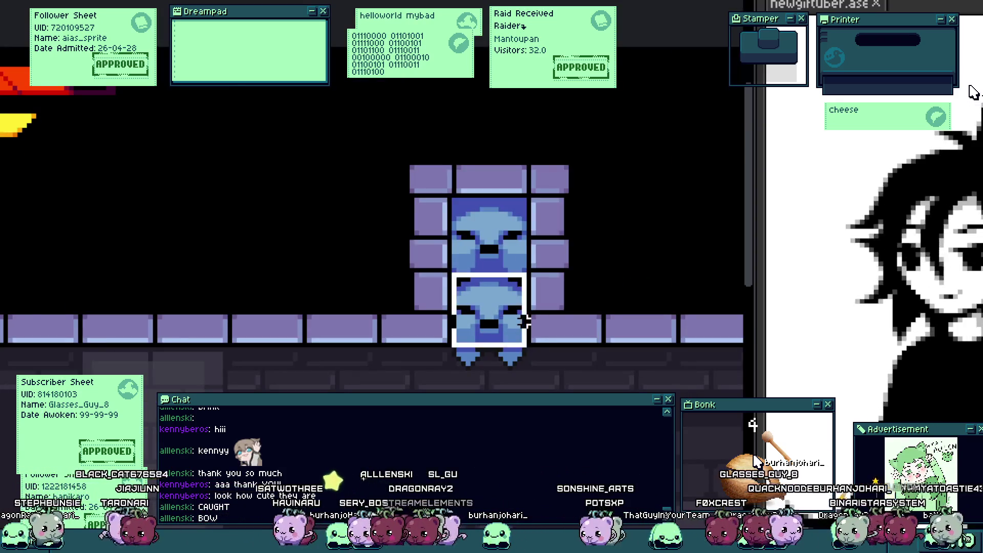
Step: Undo the black brow strokes and show the tile grid over the canvas
{"action": "scroll", "coordinate": [547, 248], "scroll_direction": "down", "scroll_amount": 1}
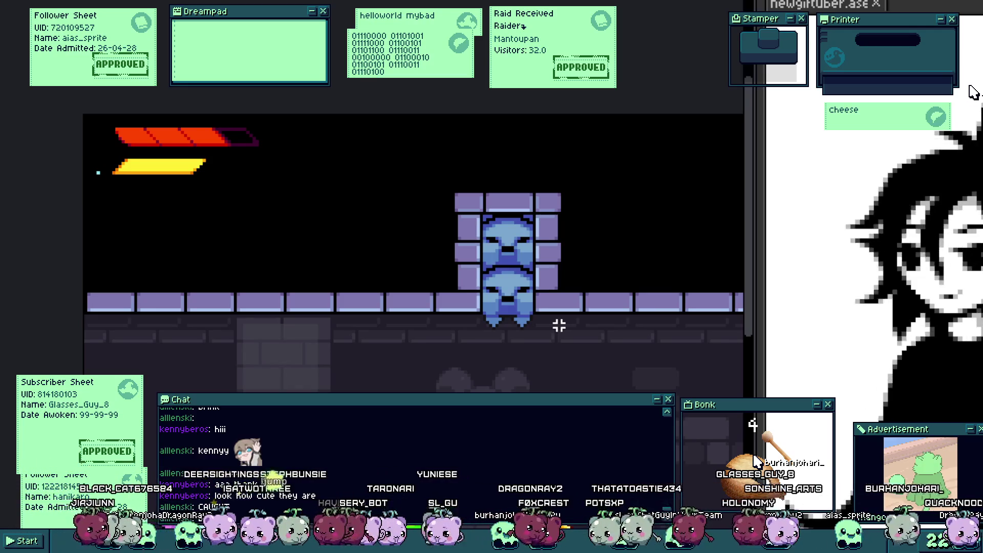
{"action": "scroll", "coordinate": [558, 315], "scroll_direction": "up", "scroll_amount": 2}
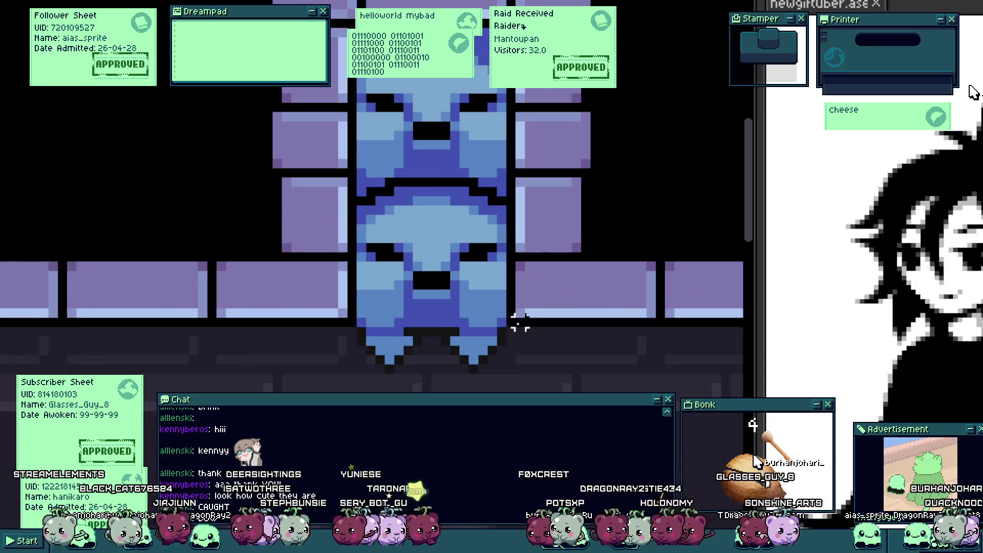
{"action": "scroll", "coordinate": [411, 230], "scroll_direction": "up", "scroll_amount": 1}
{"action": "key", "text": "ctrl+z"}
{"action": "key", "text": "ctrl+z"}
{"action": "key", "text": "ctrl+z"}
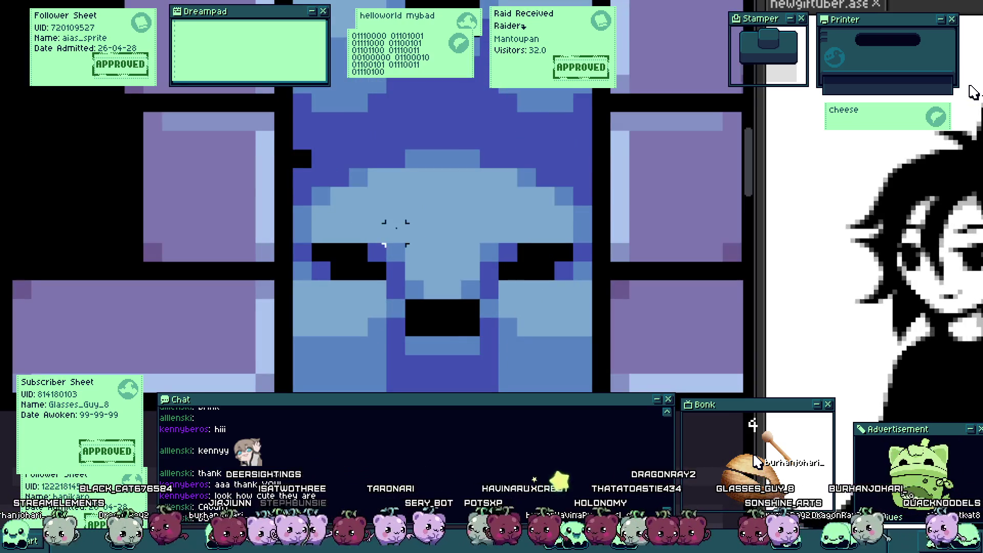
{"action": "scroll", "coordinate": [315, 290], "scroll_direction": "up", "scroll_amount": 1}
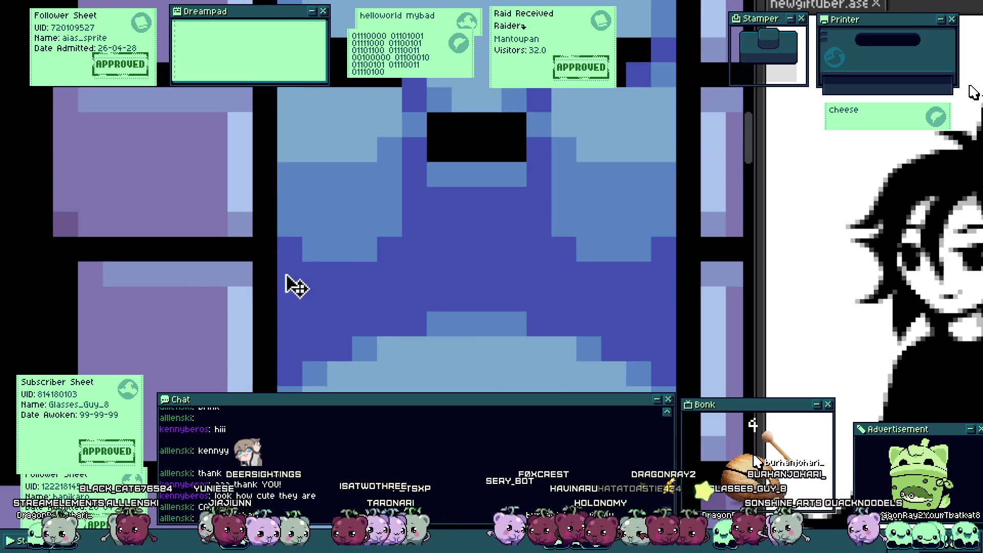
{"action": "key", "text": "ctrl+apostrophe"}
Step: Paint a new black brow line across the face tile
{"action": "left_click_drag", "start_coordinate": [299, 265], "coordinate": [339, 281]}
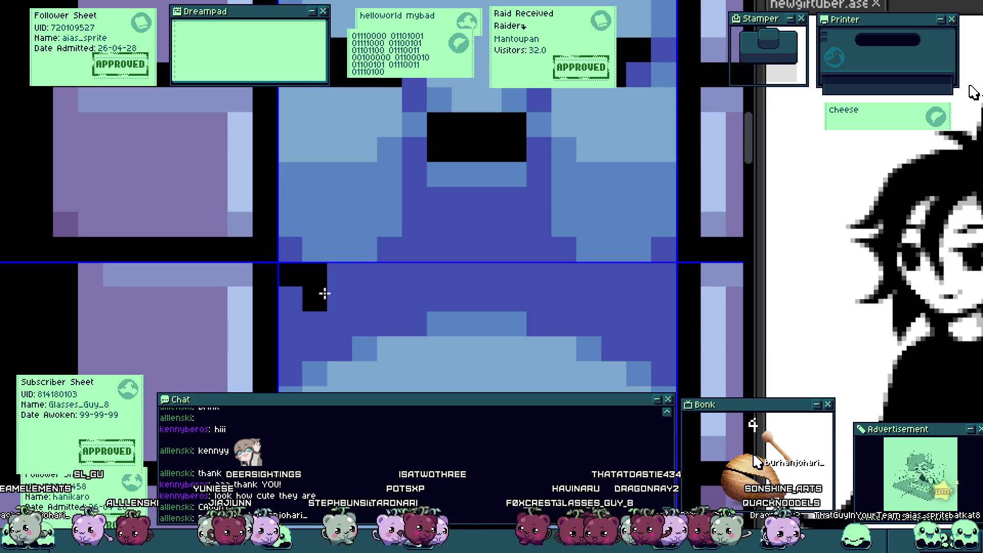
{"action": "mouse_move", "coordinate": [336, 323]}
{"action": "left_mouse_down"}
{"action": "mouse_move", "coordinate": [628, 277]}
{"action": "mouse_move", "coordinate": [566, 320]}
{"action": "left_mouse_up"}
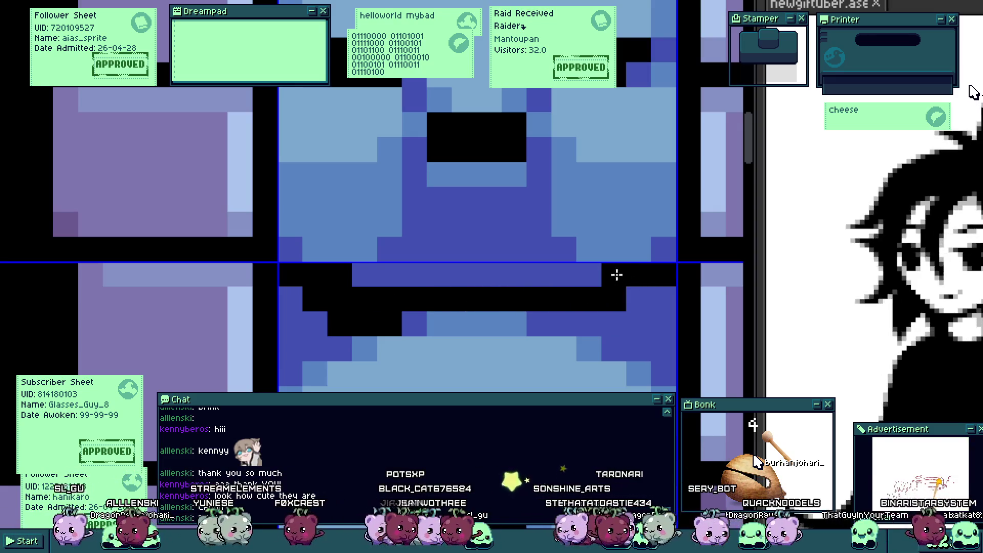
{"action": "scroll", "coordinate": [534, 313], "scroll_direction": "down", "scroll_amount": 1}
{"action": "scroll", "coordinate": [534, 313], "scroll_direction": "down", "scroll_amount": 3}
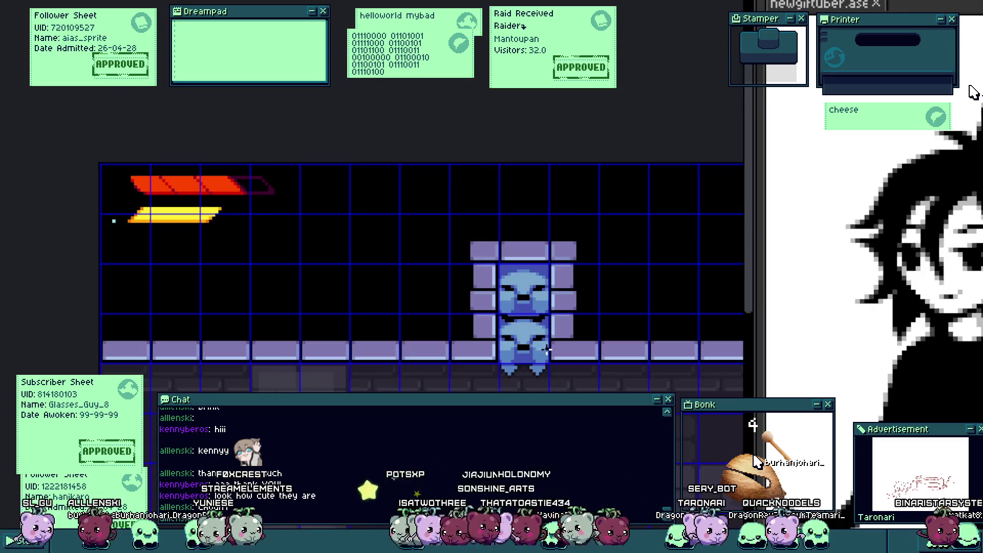
{"action": "scroll", "coordinate": [543, 338], "scroll_direction": "up", "scroll_amount": 2}
{"action": "scroll", "coordinate": [564, 328], "scroll_direction": "down", "scroll_amount": 1}
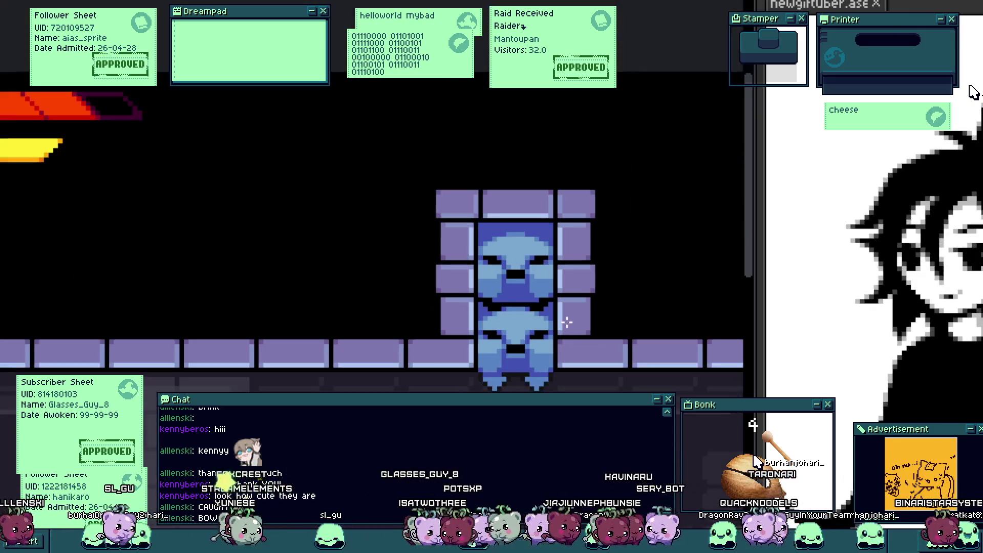
{"action": "scroll", "coordinate": [569, 335], "scroll_direction": "down", "scroll_amount": 1}
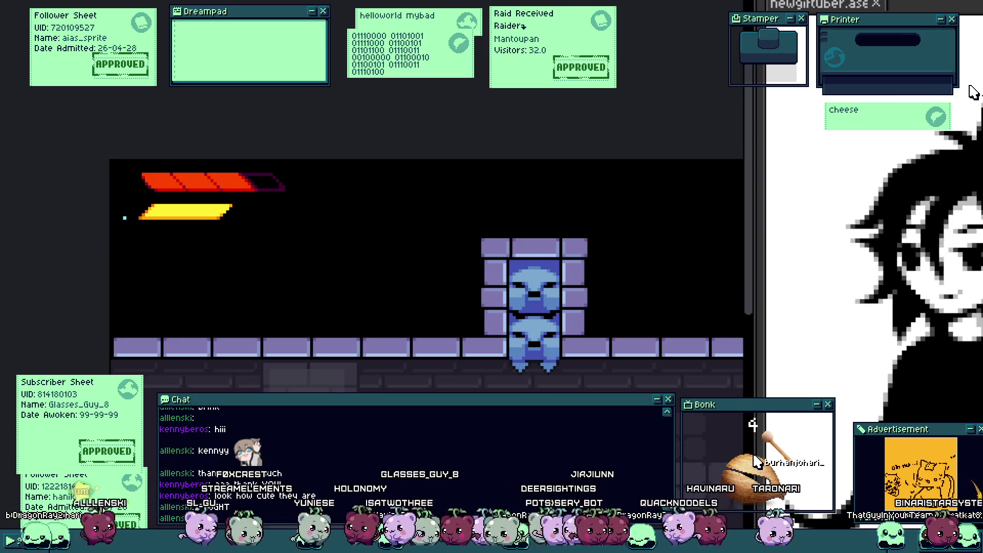
{"action": "scroll", "coordinate": [563, 328], "scroll_direction": "up", "scroll_amount": 2}
{"action": "scroll", "coordinate": [504, 344], "scroll_direction": "up", "scroll_amount": 1}
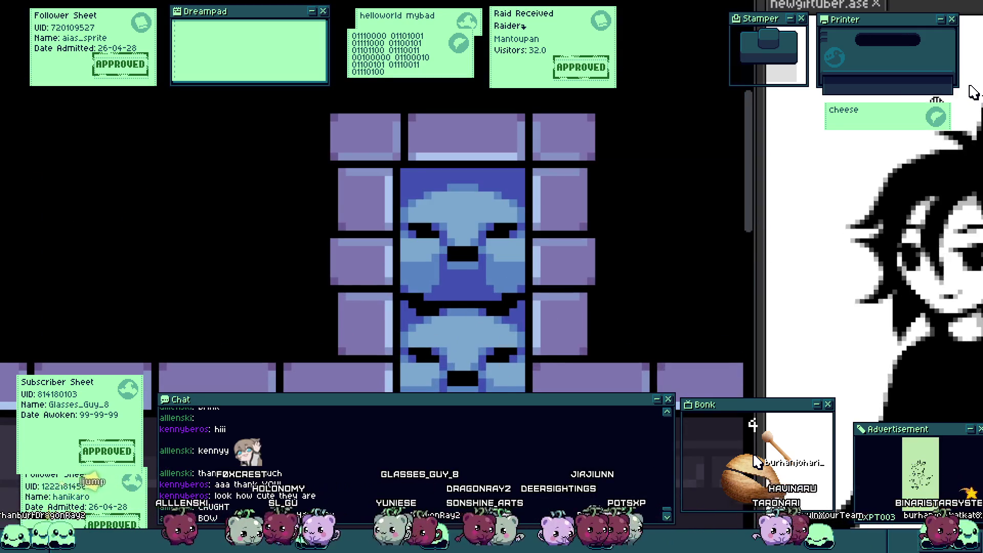
Step: Move the lower face tile up into the upper slot and select the top tile
{"action": "left_click_drag", "start_coordinate": [471, 351], "coordinate": [513, 227]}
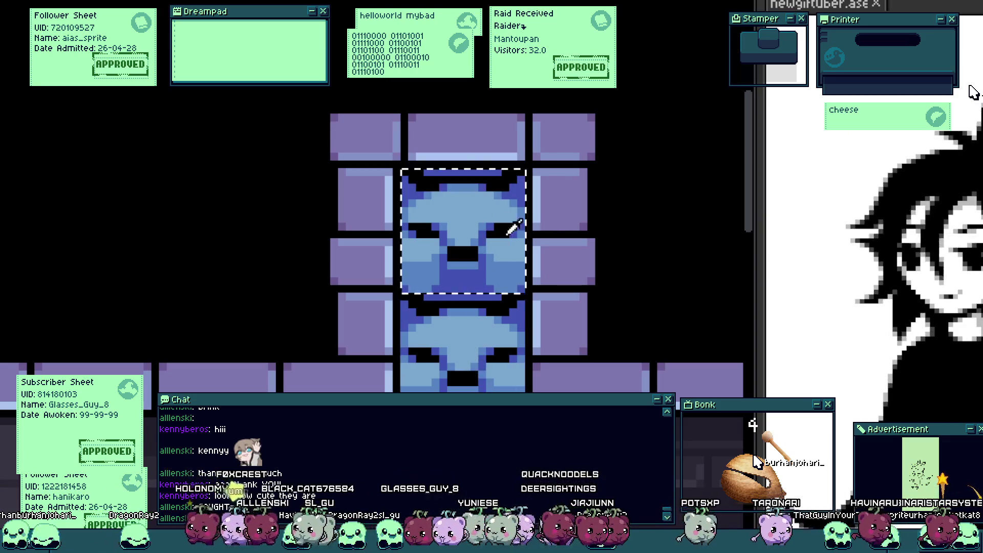
{"action": "scroll", "coordinate": [528, 243], "scroll_direction": "down", "scroll_amount": 2}
{"action": "scroll", "coordinate": [526, 315], "scroll_direction": "down", "scroll_amount": 1}
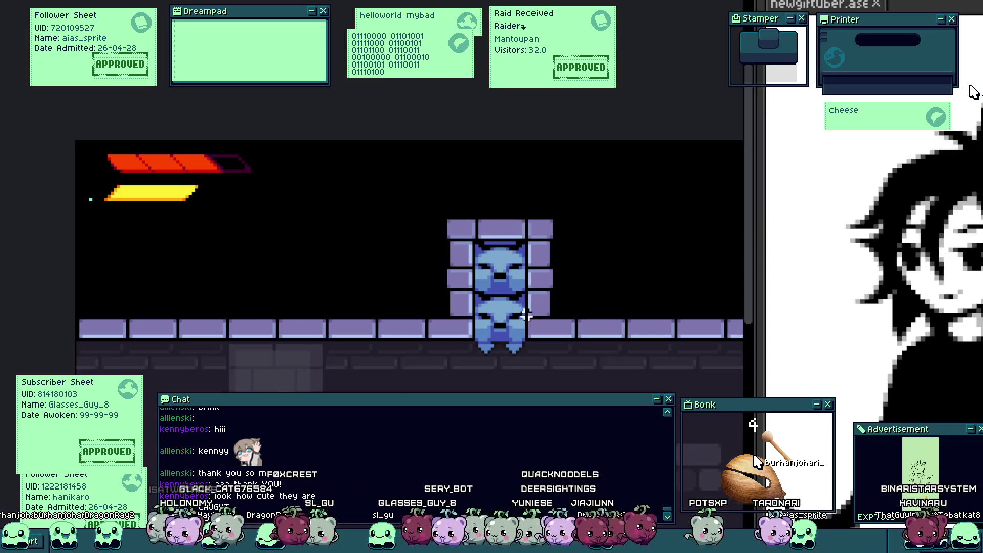
{"action": "scroll", "coordinate": [517, 315], "scroll_direction": "up", "scroll_amount": 1}
{"action": "scroll", "coordinate": [539, 330], "scroll_direction": "down", "scroll_amount": 1}
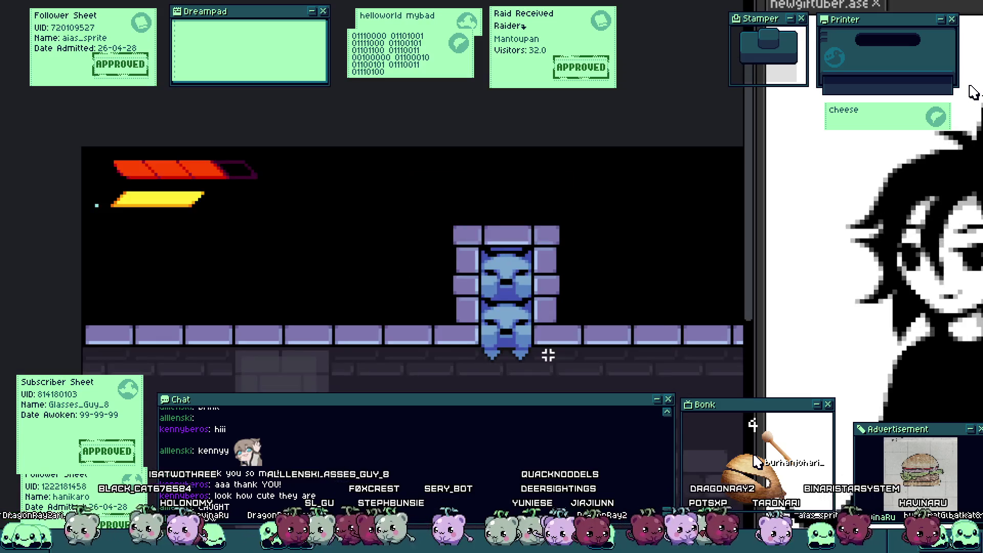
{"action": "left_click_drag", "start_coordinate": [529, 386], "coordinate": [525, 290]}
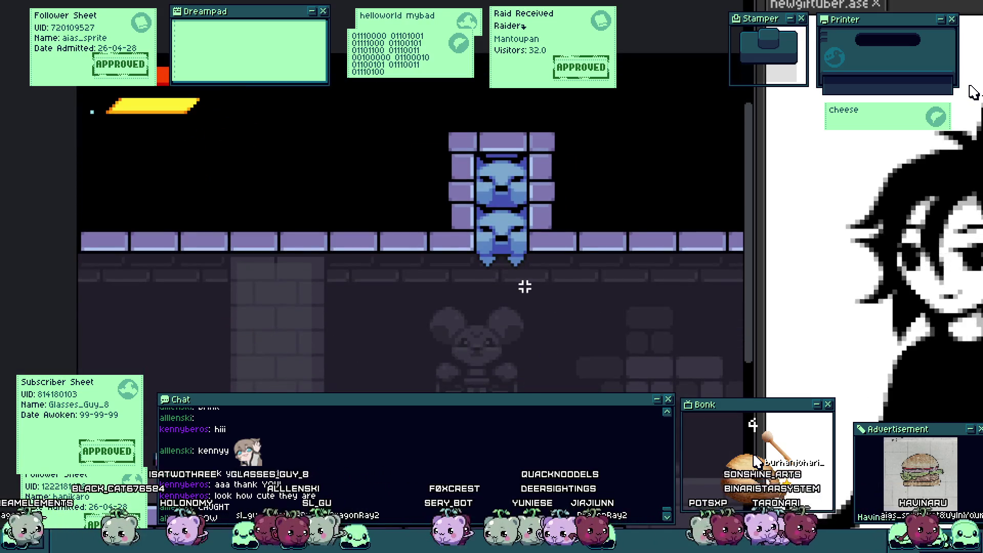
{"action": "scroll", "coordinate": [516, 178], "scroll_direction": "up", "scroll_amount": 3}
{"action": "left_click_drag", "start_coordinate": [500, 220], "coordinate": [487, 285]}
{"action": "scroll", "coordinate": [487, 285], "scroll_direction": "up", "scroll_amount": 2}
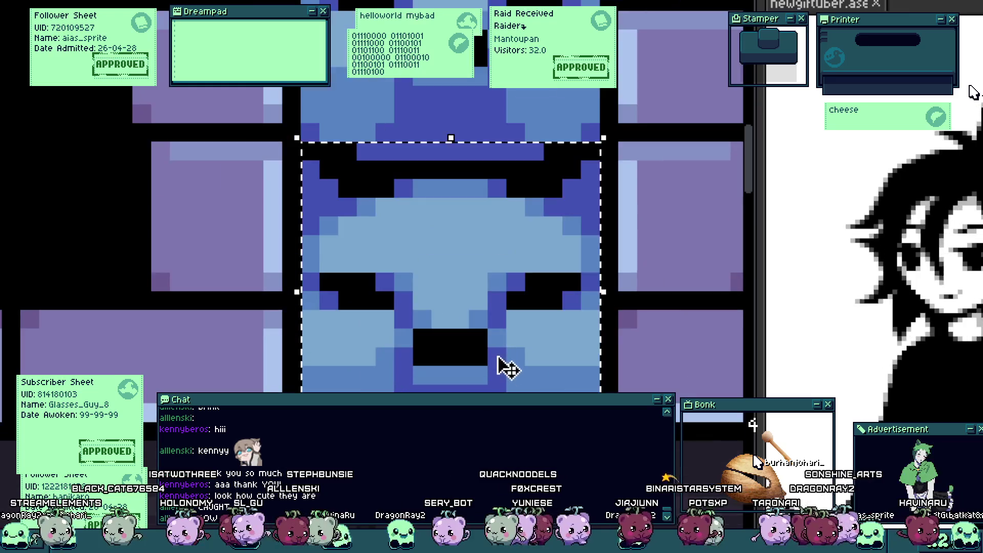
Step: Select the mouth area of the lower face, then clear the selection
{"action": "scroll", "coordinate": [496, 346], "scroll_direction": "down", "scroll_amount": 2}
{"action": "scroll", "coordinate": [441, 321], "scroll_direction": "up", "scroll_amount": 3}
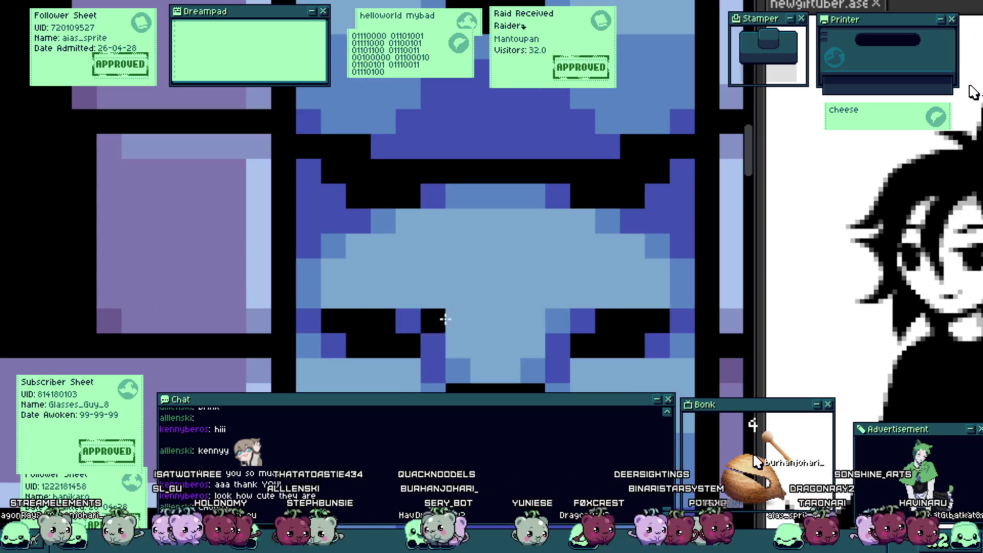
{"action": "scroll", "coordinate": [453, 323], "scroll_direction": "down", "scroll_amount": 1}
{"action": "scroll", "coordinate": [522, 318], "scroll_direction": "down", "scroll_amount": 3}
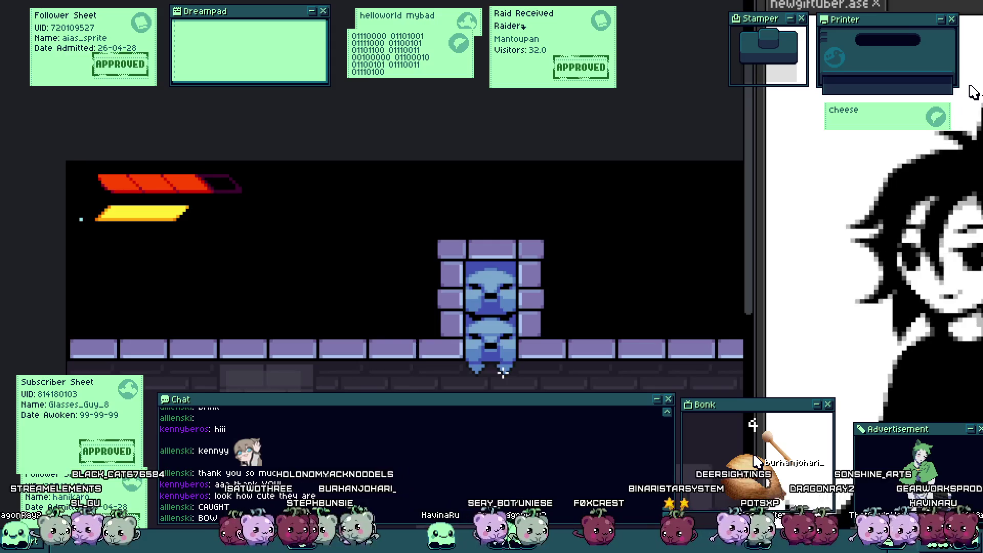
{"action": "scroll", "coordinate": [502, 369], "scroll_direction": "up", "scroll_amount": 3}
{"action": "scroll", "coordinate": [487, 330], "scroll_direction": "up", "scroll_amount": 2}
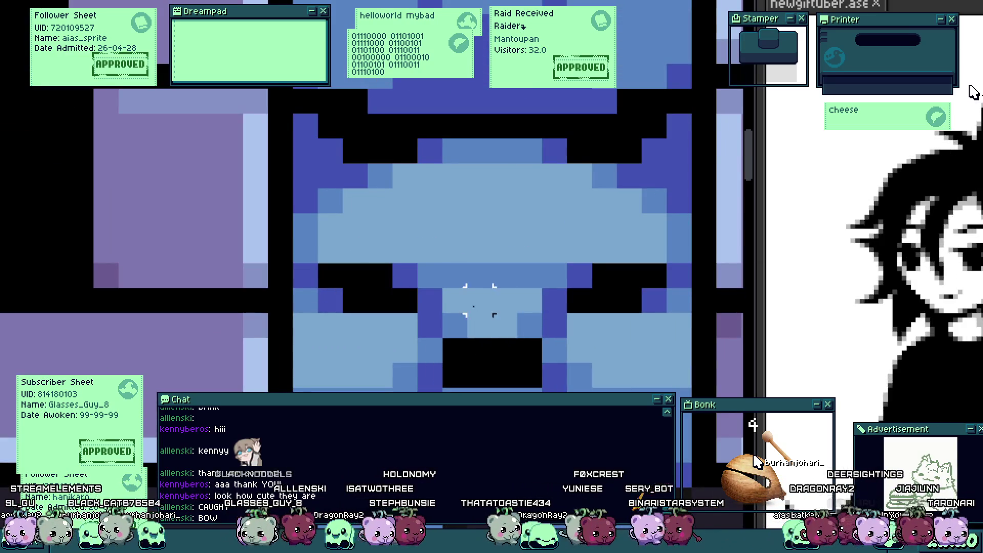
{"action": "left_click_drag", "start_coordinate": [459, 298], "coordinate": [532, 382]}
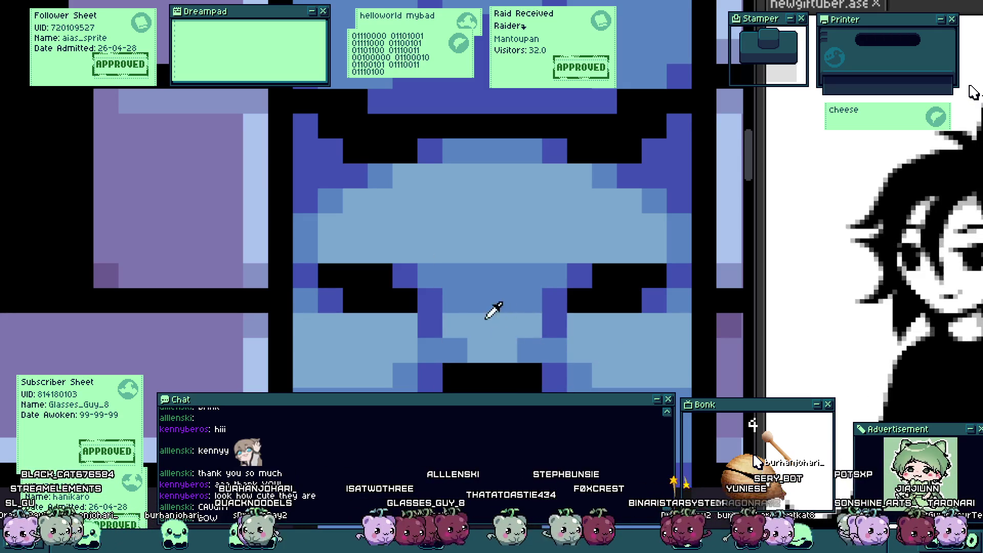
{"action": "left_click", "coordinate": [504, 313]}
Step: Add two darker-blue detail pixels and paint a black band across the mouth
{"action": "scroll", "coordinate": [533, 305], "scroll_direction": "down", "scroll_amount": 3}
{"action": "scroll", "coordinate": [499, 333], "scroll_direction": "up", "scroll_amount": 1}
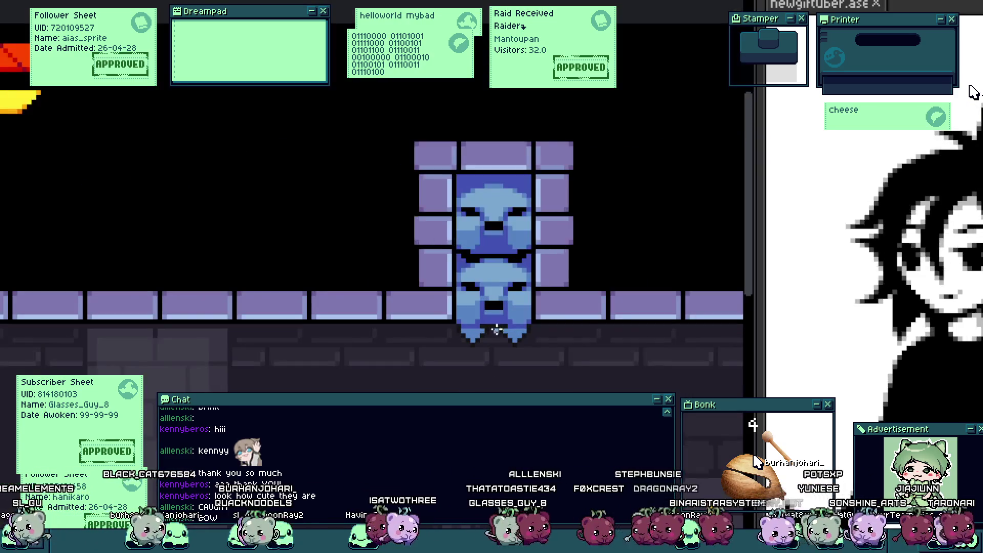
{"action": "scroll", "coordinate": [499, 333], "scroll_direction": "up", "scroll_amount": 3}
{"action": "scroll", "coordinate": [496, 266], "scroll_direction": "up", "scroll_amount": 1}
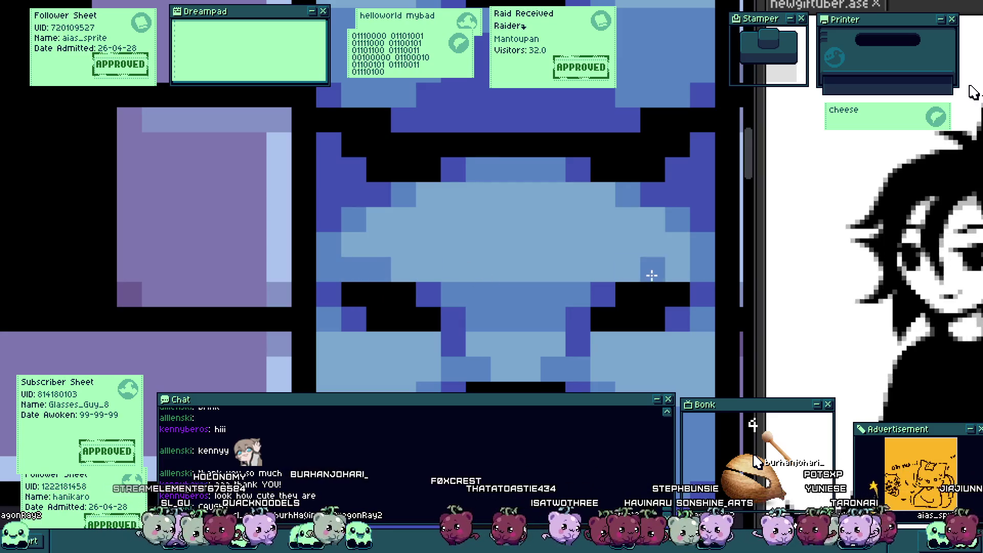
{"action": "scroll", "coordinate": [587, 322], "scroll_direction": "down", "scroll_amount": 3}
{"action": "scroll", "coordinate": [586, 324], "scroll_direction": "up", "scroll_amount": 2}
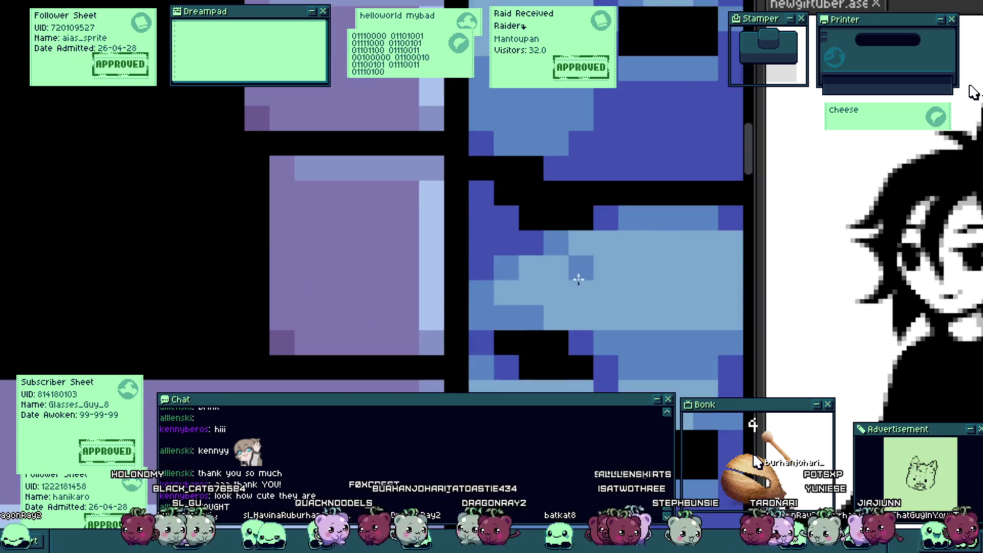
{"action": "scroll", "coordinate": [577, 274], "scroll_direction": "up", "scroll_amount": 2}
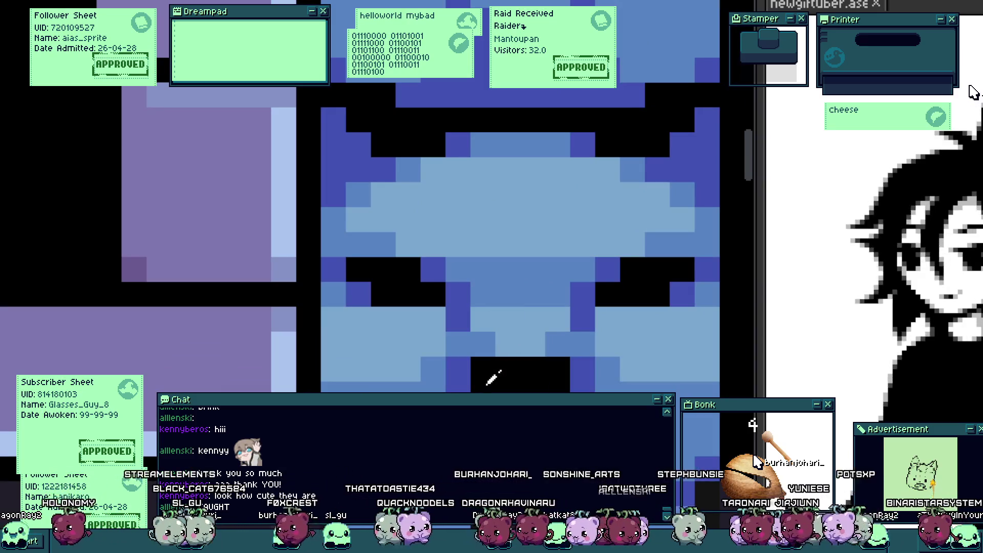
{"action": "scroll", "coordinate": [466, 384], "scroll_direction": "down", "scroll_amount": 3}
{"action": "scroll", "coordinate": [483, 348], "scroll_direction": "up", "scroll_amount": 2}
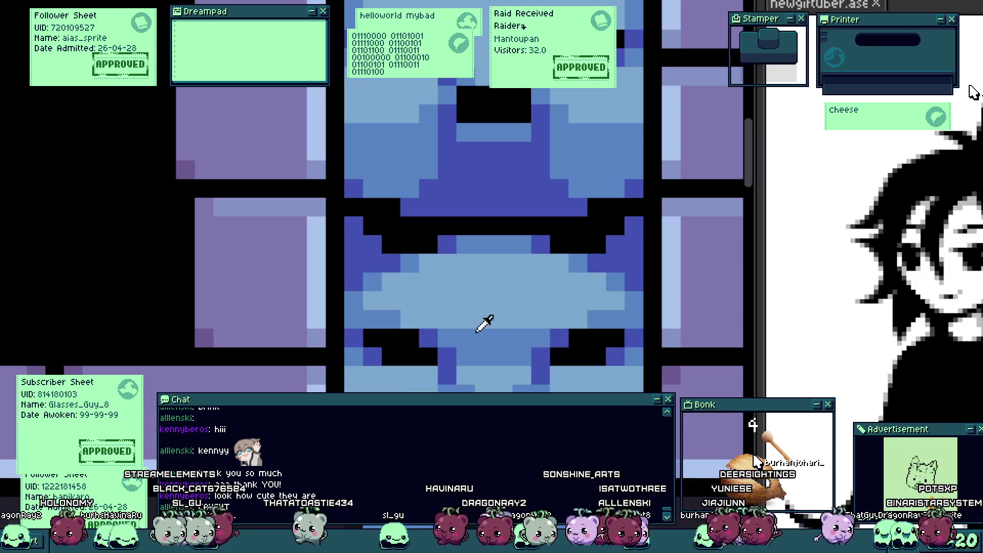
{"action": "scroll", "coordinate": [410, 261], "scroll_direction": "up", "scroll_amount": 1}
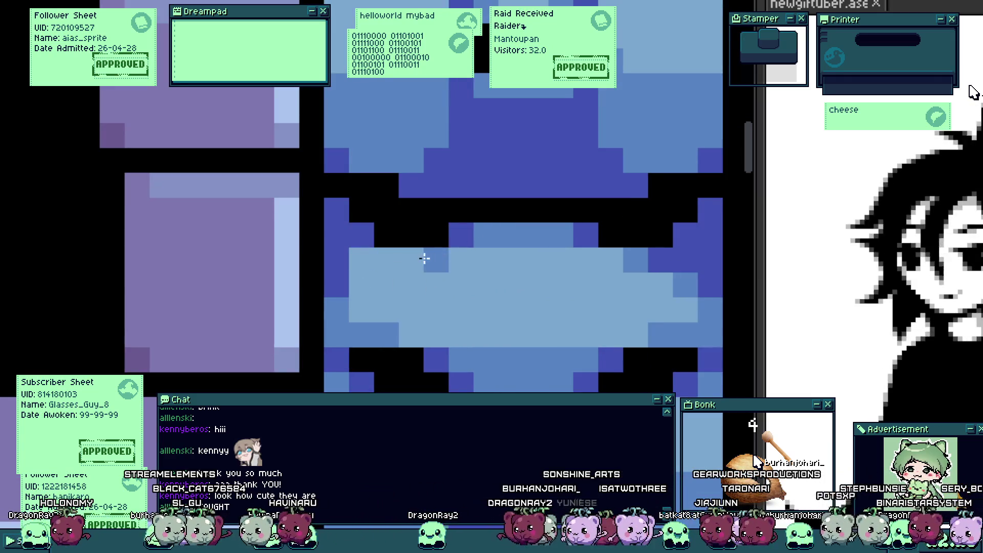
{"action": "left_click", "coordinate": [486, 284]}
{"action": "left_click", "coordinate": [561, 284]}
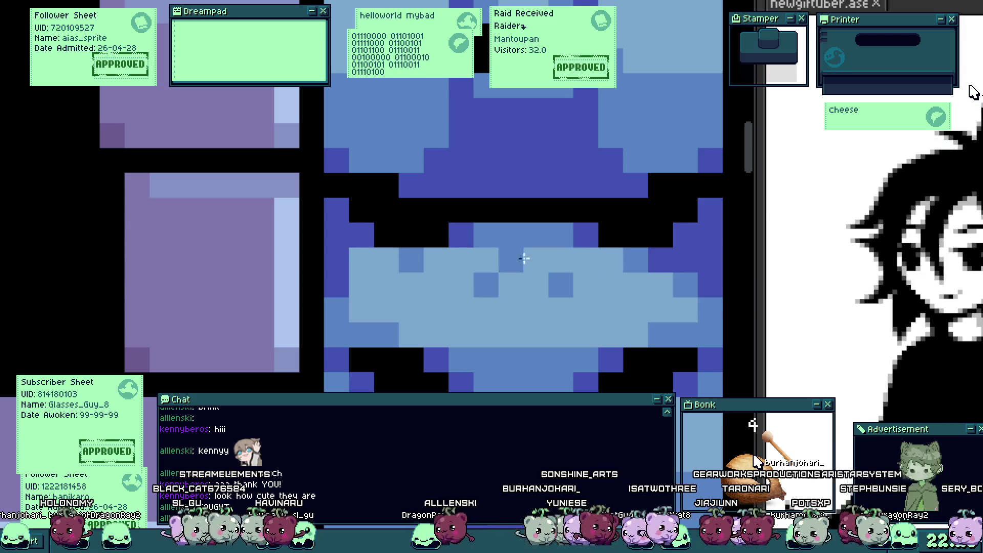
{"action": "mouse_move", "coordinate": [442, 252]}
{"action": "left_mouse_down"}
{"action": "mouse_move", "coordinate": [597, 247]}
{"action": "mouse_move", "coordinate": [450, 230]}
{"action": "mouse_move", "coordinate": [531, 287]}
{"action": "mouse_move", "coordinate": [457, 256]}
{"action": "left_mouse_up"}
Step: Shade the light face band's side edges and a centre pixel medium blue
{"action": "scroll", "coordinate": [510, 310], "scroll_direction": "down", "scroll_amount": 4}
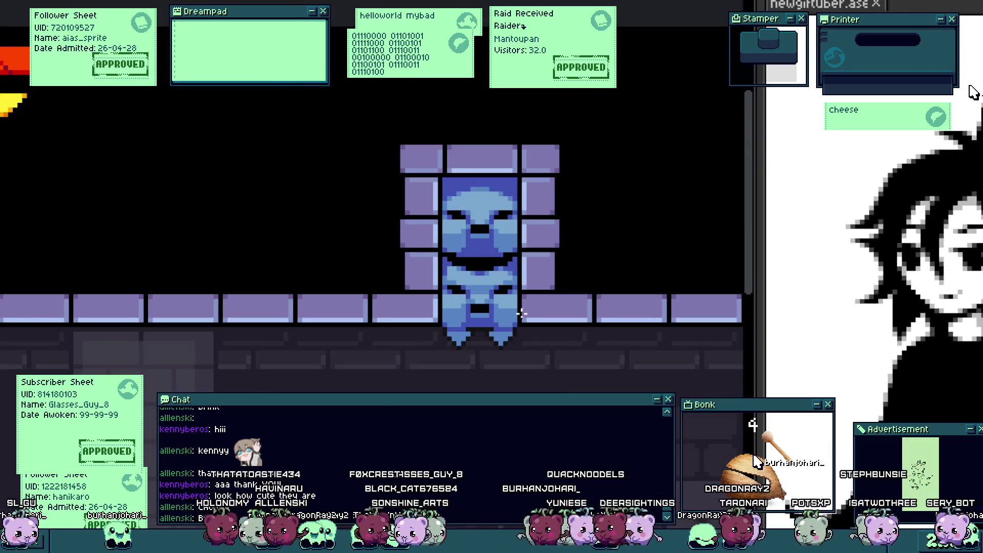
{"action": "scroll", "coordinate": [521, 312], "scroll_direction": "up", "scroll_amount": 3}
{"action": "scroll", "coordinate": [502, 266], "scroll_direction": "down", "scroll_amount": 1}
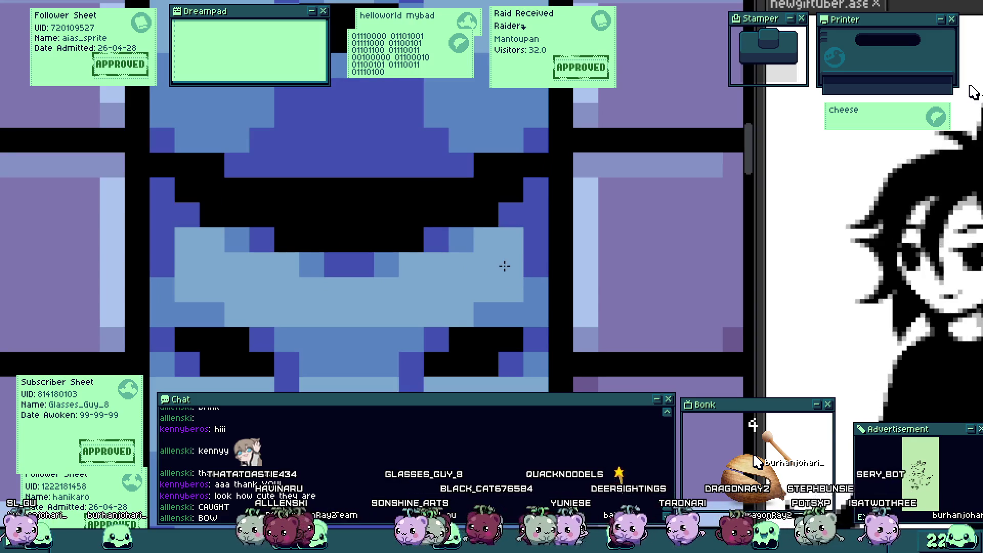
{"action": "scroll", "coordinate": [470, 297], "scroll_direction": "down", "scroll_amount": 2}
{"action": "scroll", "coordinate": [458, 310], "scroll_direction": "up", "scroll_amount": 1}
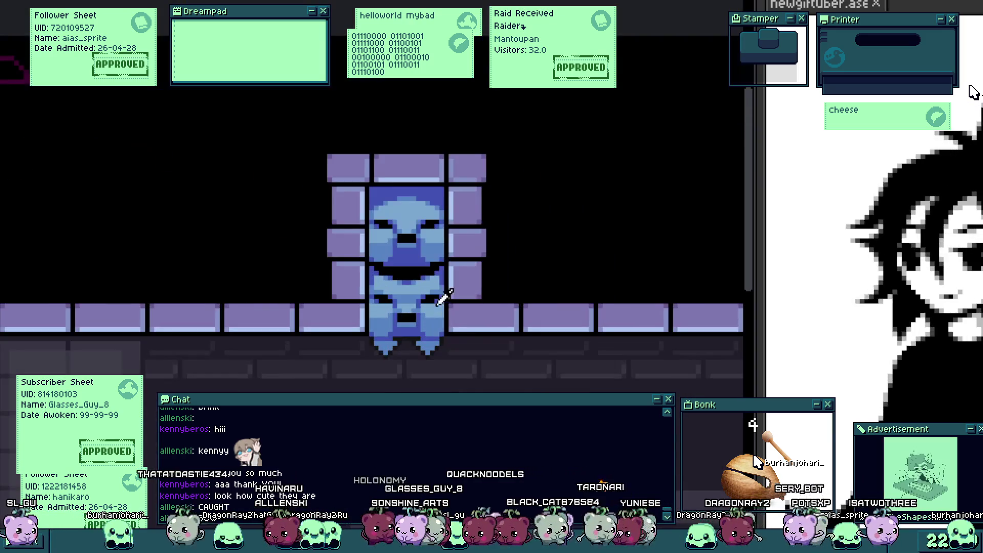
{"action": "scroll", "coordinate": [453, 306], "scroll_direction": "up", "scroll_amount": 3}
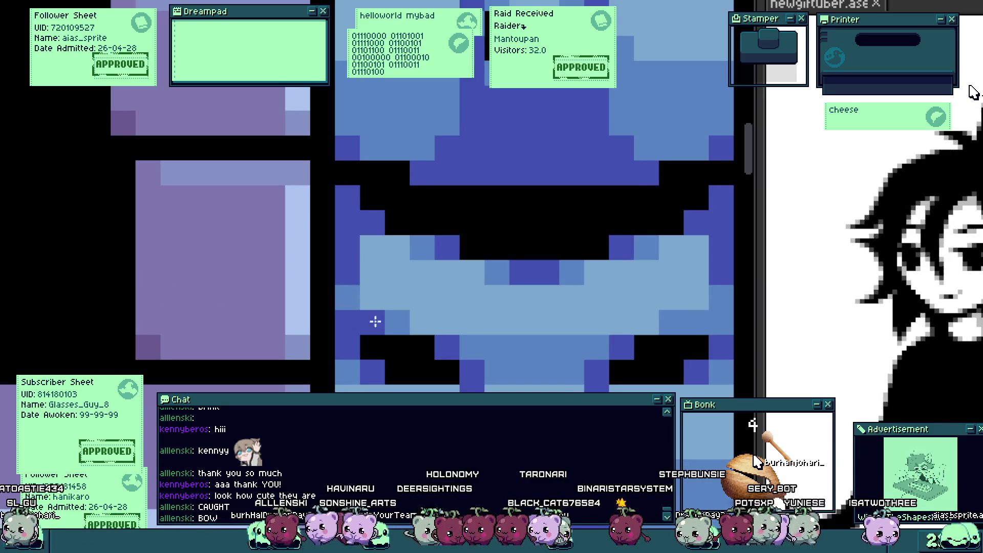
{"action": "scroll", "coordinate": [375, 321], "scroll_direction": "right", "scroll_amount": 2}
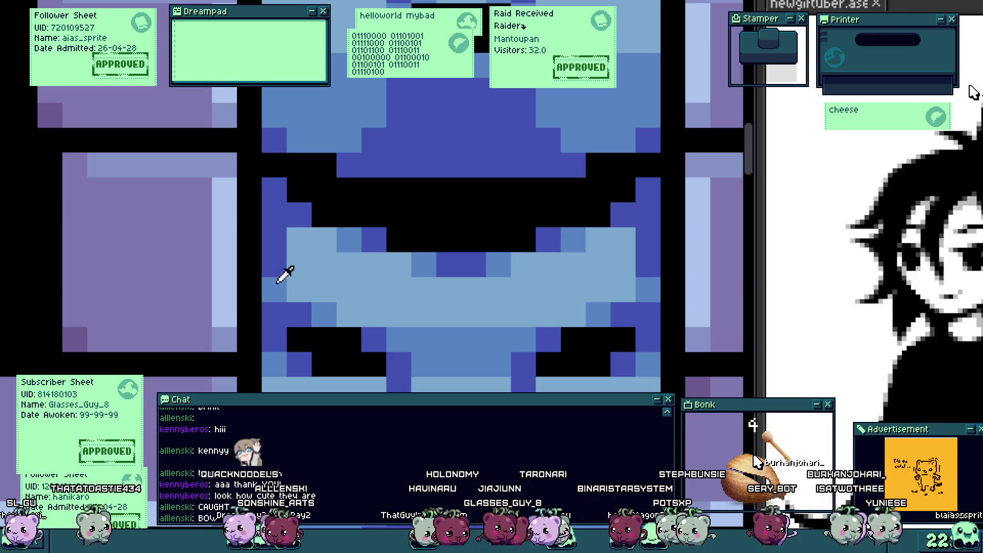
{"action": "left_click_drag", "start_coordinate": [277, 276], "coordinate": [274, 237]}
{"action": "left_click_drag", "start_coordinate": [648, 238], "coordinate": [658, 258]}
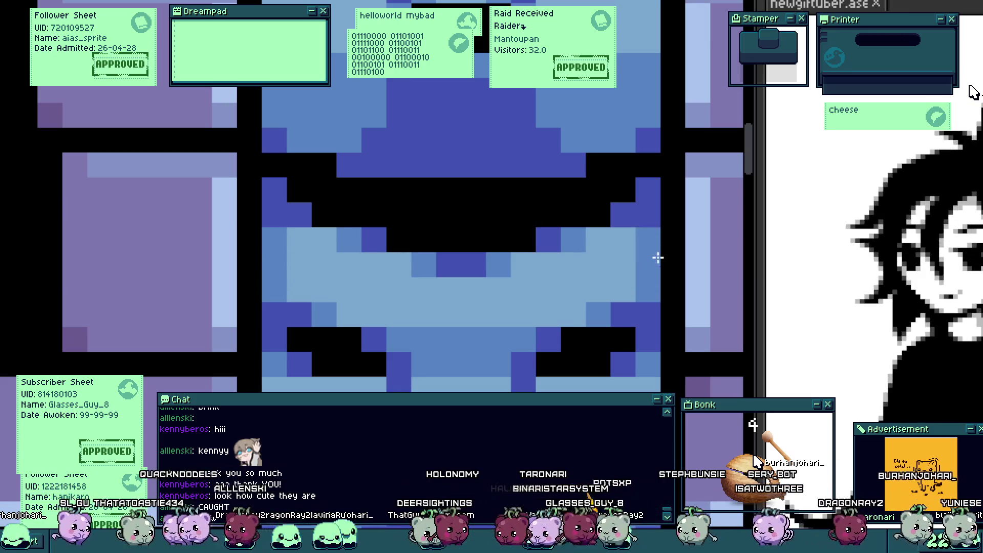
{"action": "left_click", "coordinate": [274, 290]}
{"action": "left_click", "coordinate": [648, 289]}
{"action": "left_click", "coordinate": [573, 264]}
Step: Paint black pixels into both eyes to reshape them into thinner slits
{"action": "scroll", "coordinate": [565, 299], "scroll_direction": "down", "scroll_amount": 5}
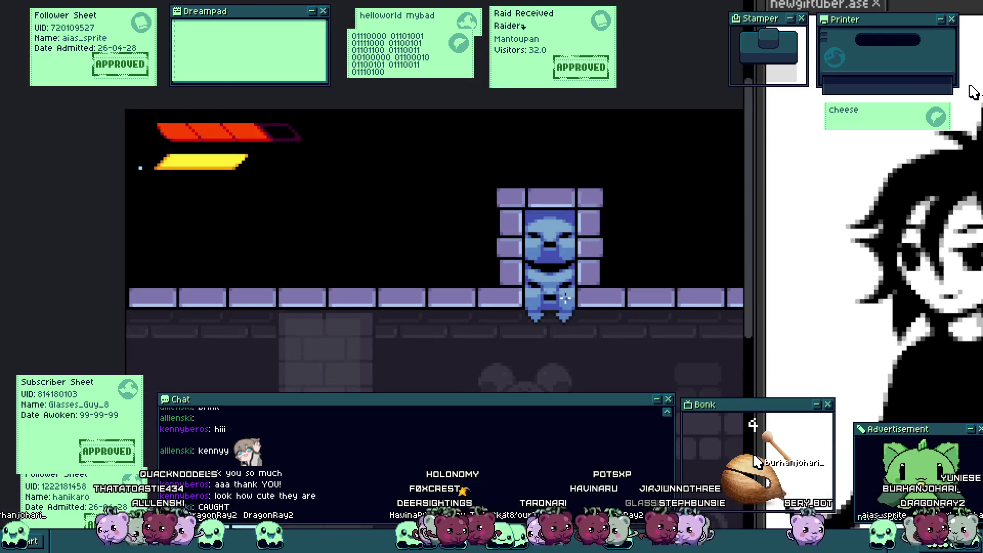
{"action": "scroll", "coordinate": [565, 298], "scroll_direction": "up", "scroll_amount": 1}
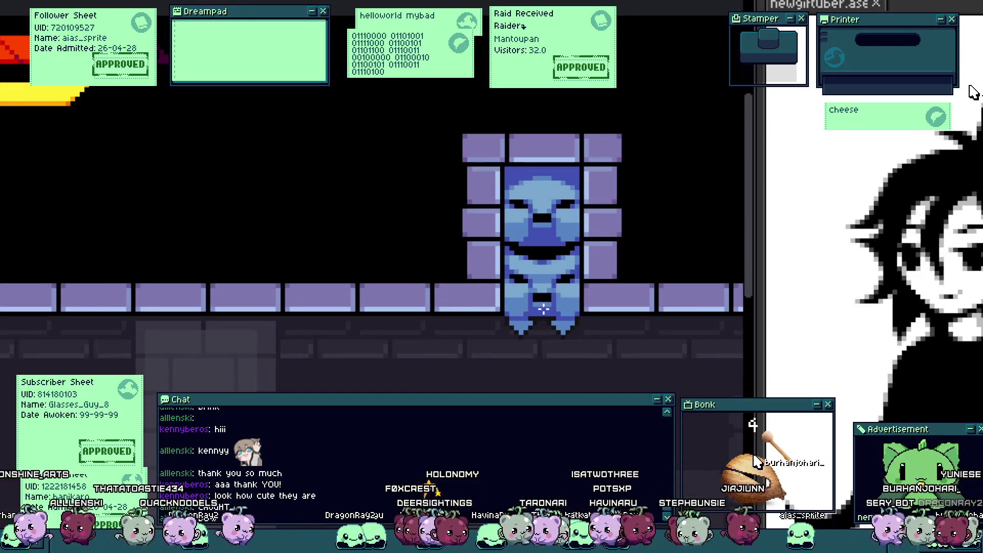
{"action": "scroll", "coordinate": [577, 338], "scroll_direction": "up", "scroll_amount": 3}
{"action": "scroll", "coordinate": [518, 281], "scroll_direction": "up", "scroll_amount": 1}
{"action": "left_click_drag", "start_coordinate": [517, 266], "coordinate": [459, 272]}
{"action": "left_click", "coordinate": [404, 254]}
{"action": "left_click", "coordinate": [427, 277]}
{"action": "scroll", "coordinate": [440, 270], "scroll_direction": "right", "scroll_amount": 3}
{"action": "left_click", "coordinate": [533, 287]}
{"action": "left_click", "coordinate": [509, 290]}
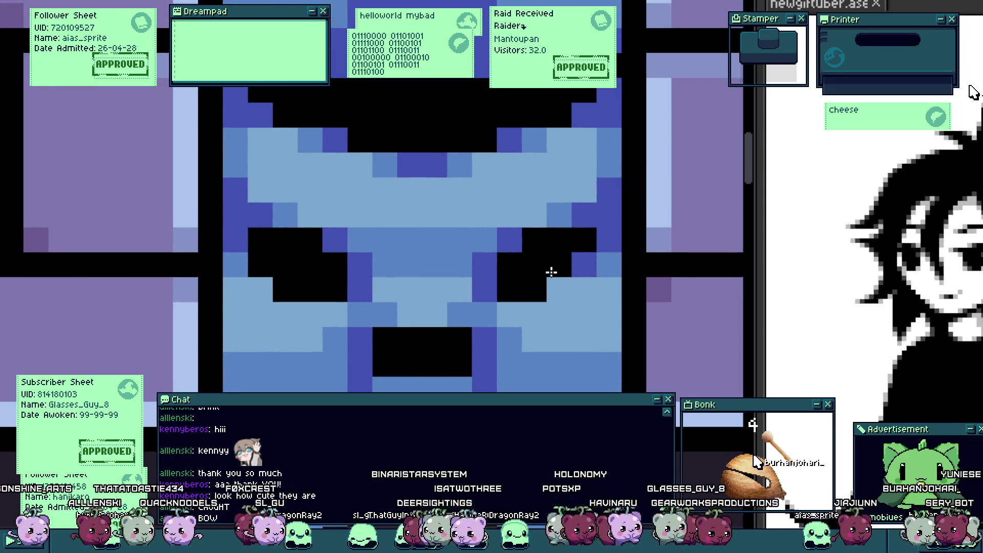
{"action": "left_click", "coordinate": [581, 264]}
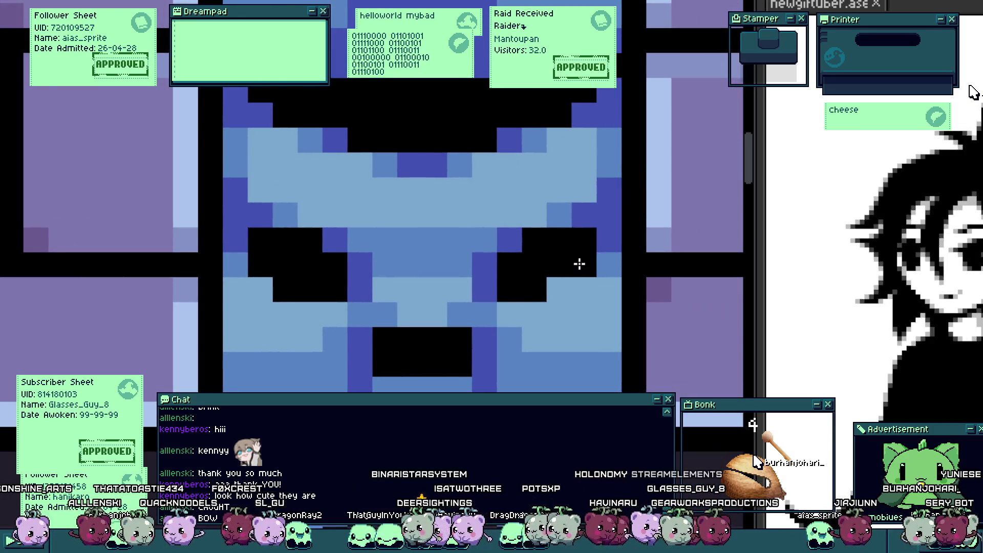
Step: Recolour two black left-eye pixels dark blue
{"action": "left_click", "coordinate": [348, 250], "text": "alt"}
{"action": "left_click", "coordinate": [315, 273]}
{"action": "scroll", "coordinate": [340, 336], "scroll_direction": "down", "scroll_amount": 4}
{"action": "scroll", "coordinate": [351, 329], "scroll_direction": "down", "scroll_amount": 1}
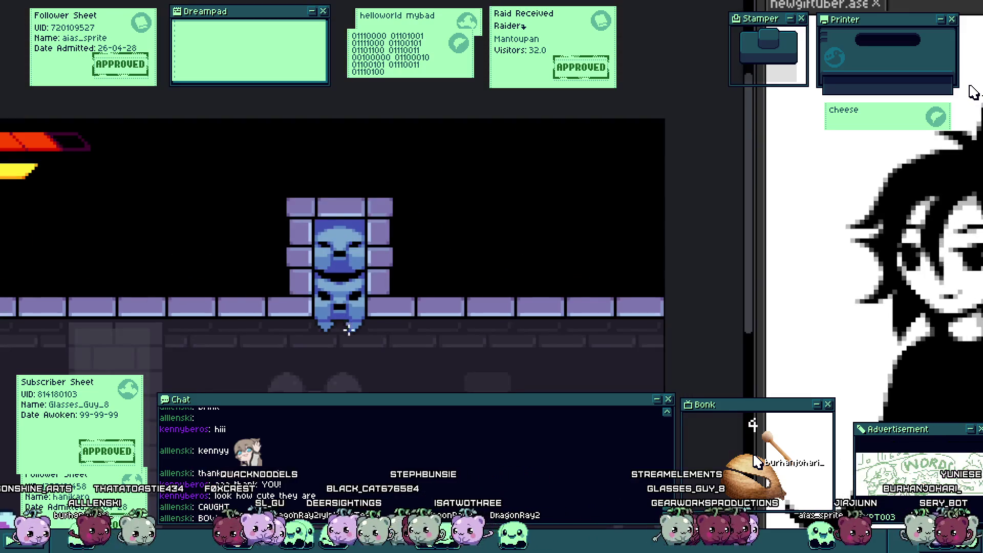
{"action": "scroll", "coordinate": [351, 333], "scroll_direction": "up", "scroll_amount": 1}
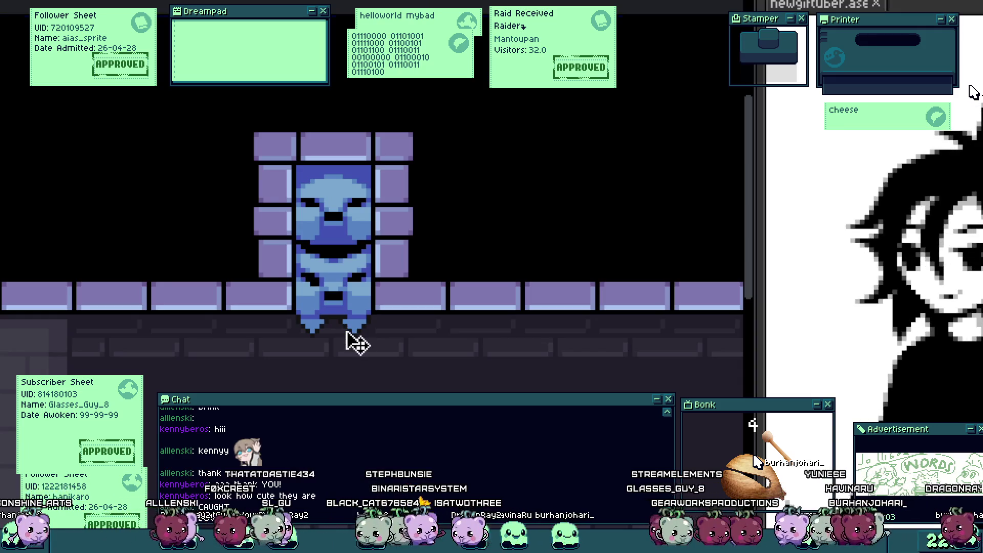
{"action": "scroll", "coordinate": [348, 328], "scroll_direction": "up", "scroll_amount": 2}
{"action": "scroll", "coordinate": [338, 306], "scroll_direction": "up", "scroll_amount": 2}
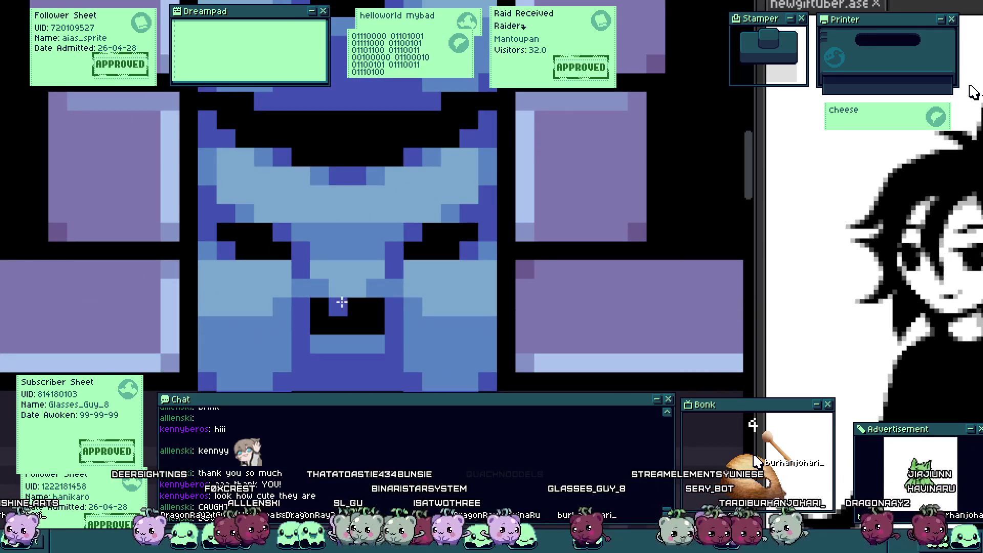
Step: Zoom in on the face and turn stray eye corner and under-eye pixels dark blue
{"action": "scroll", "coordinate": [340, 327], "scroll_direction": "up", "scroll_amount": 3}
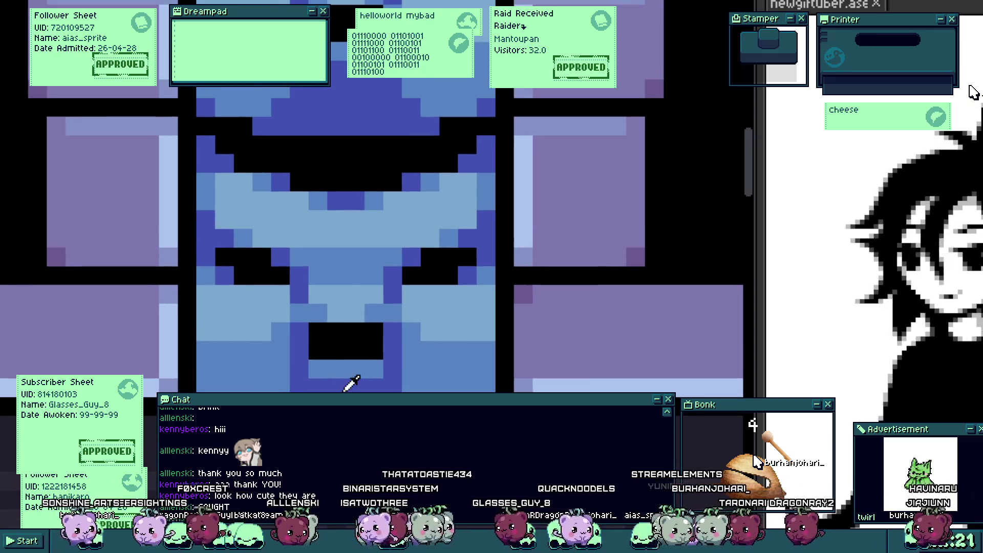
{"action": "scroll", "coordinate": [327, 435], "scroll_direction": "up", "scroll_amount": 1}
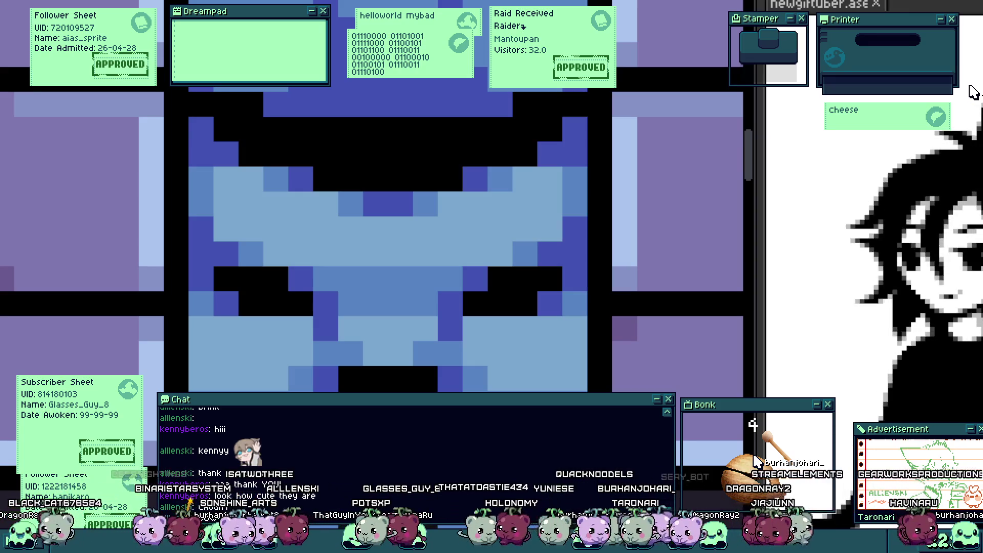
{"action": "scroll", "coordinate": [376, 230], "scroll_direction": "up", "scroll_amount": 1}
{"action": "scroll", "coordinate": [376, 231], "scroll_direction": "down", "scroll_amount": 2}
{"action": "scroll", "coordinate": [376, 230], "scroll_direction": "up", "scroll_amount": 1}
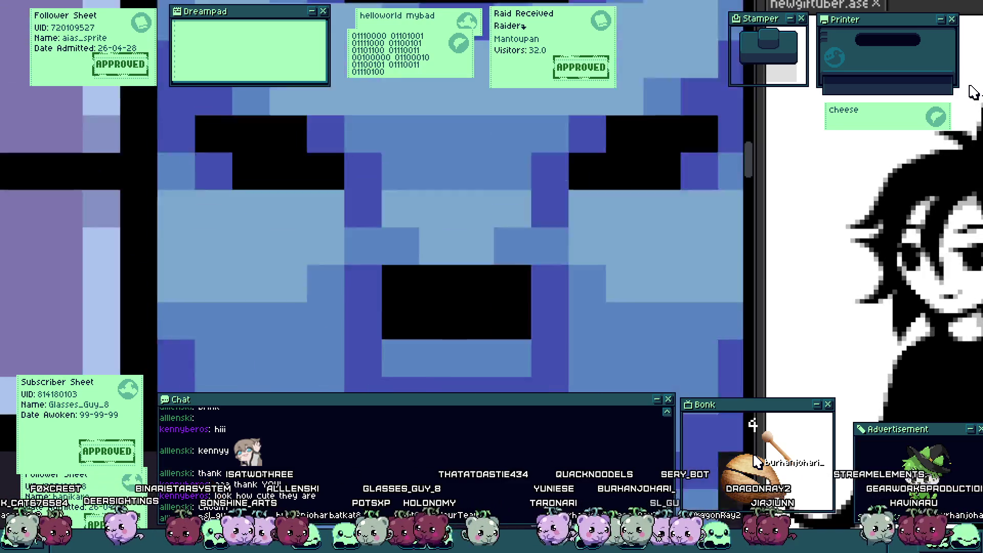
{"action": "scroll", "coordinate": [377, 230], "scroll_direction": "up", "scroll_amount": 3}
{"action": "scroll", "coordinate": [197, 321], "scroll_direction": "down", "scroll_amount": 2}
{"action": "scroll", "coordinate": [196, 322], "scroll_direction": "up", "scroll_amount": 1}
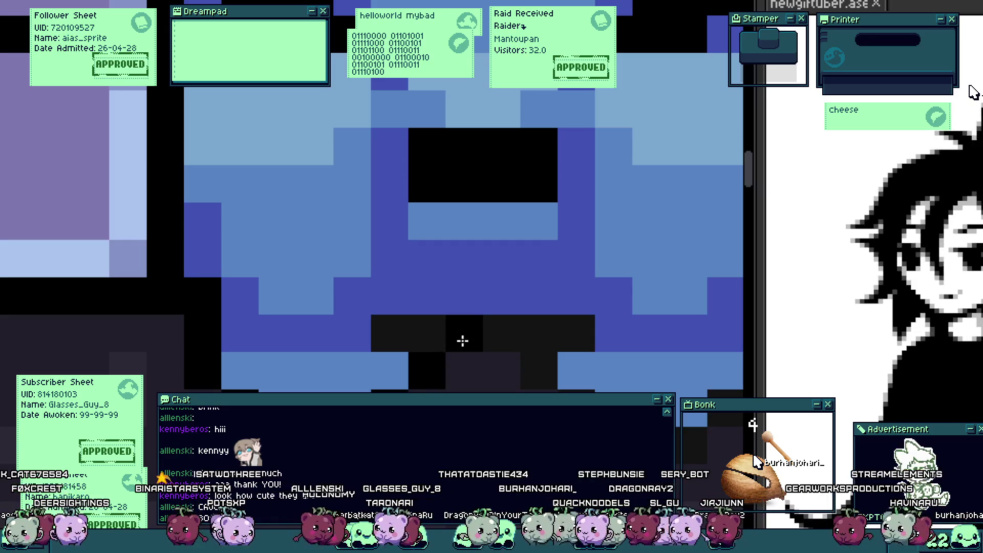
{"action": "scroll", "coordinate": [215, 357], "scroll_direction": "down", "scroll_amount": 1}
{"action": "scroll", "coordinate": [400, 377], "scroll_direction": "up", "scroll_amount": 1}
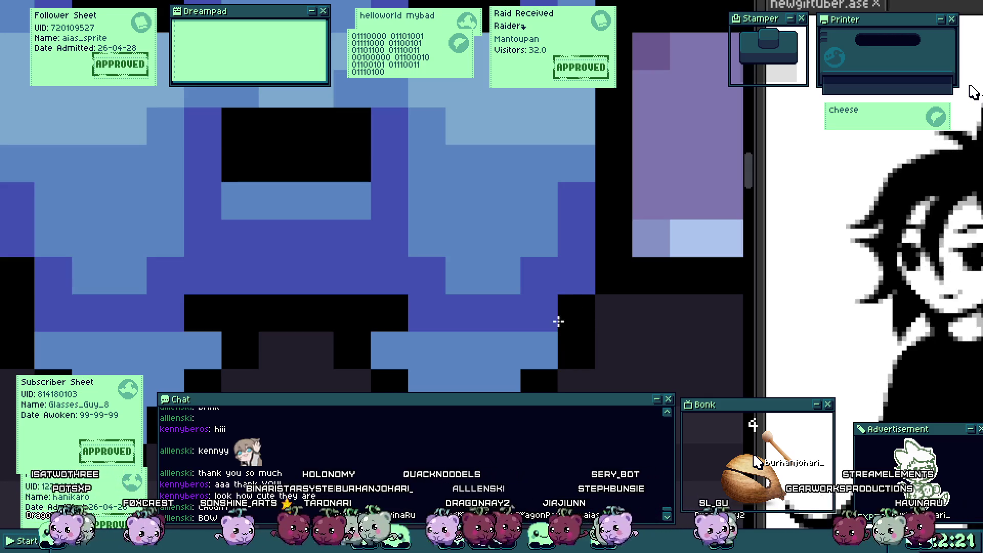
{"action": "scroll", "coordinate": [492, 368], "scroll_direction": "down", "scroll_amount": 5}
{"action": "scroll", "coordinate": [495, 379], "scroll_direction": "up", "scroll_amount": 1}
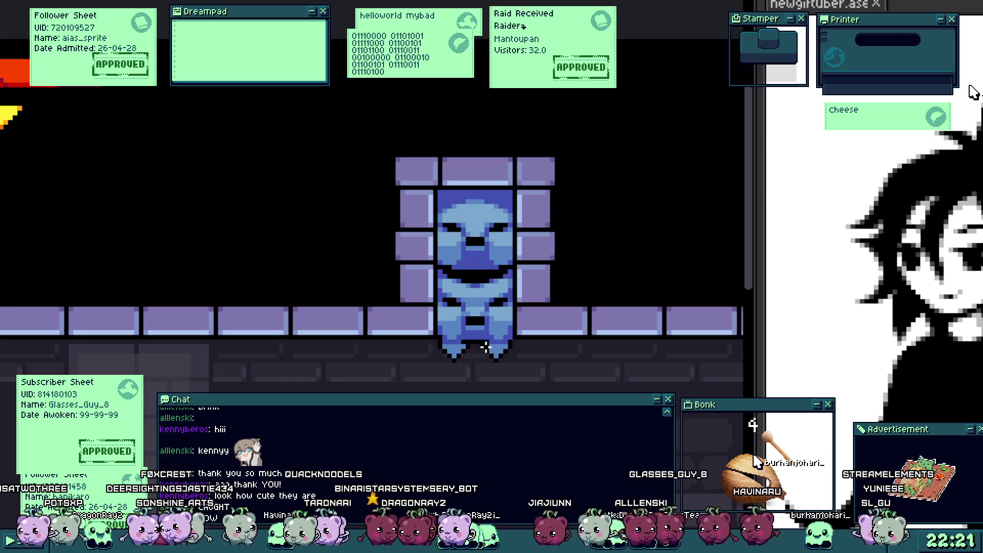
{"action": "scroll", "coordinate": [485, 347], "scroll_direction": "up", "scroll_amount": 2}
{"action": "scroll", "coordinate": [463, 351], "scroll_direction": "up", "scroll_amount": 1}
{"action": "scroll", "coordinate": [458, 345], "scroll_direction": "up", "scroll_amount": 1}
{"action": "scroll", "coordinate": [441, 345], "scroll_direction": "up", "scroll_amount": 2}
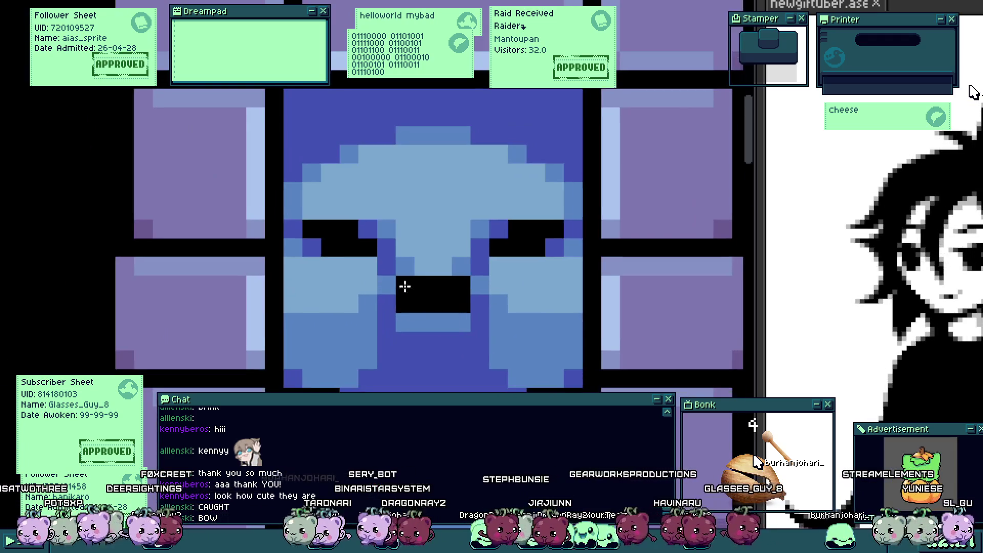
{"action": "scroll", "coordinate": [348, 234], "scroll_direction": "up", "scroll_amount": 1}
{"action": "scroll", "coordinate": [316, 245], "scroll_direction": "up", "scroll_amount": 1}
{"action": "scroll", "coordinate": [440, 236], "scroll_direction": "up", "scroll_amount": 2}
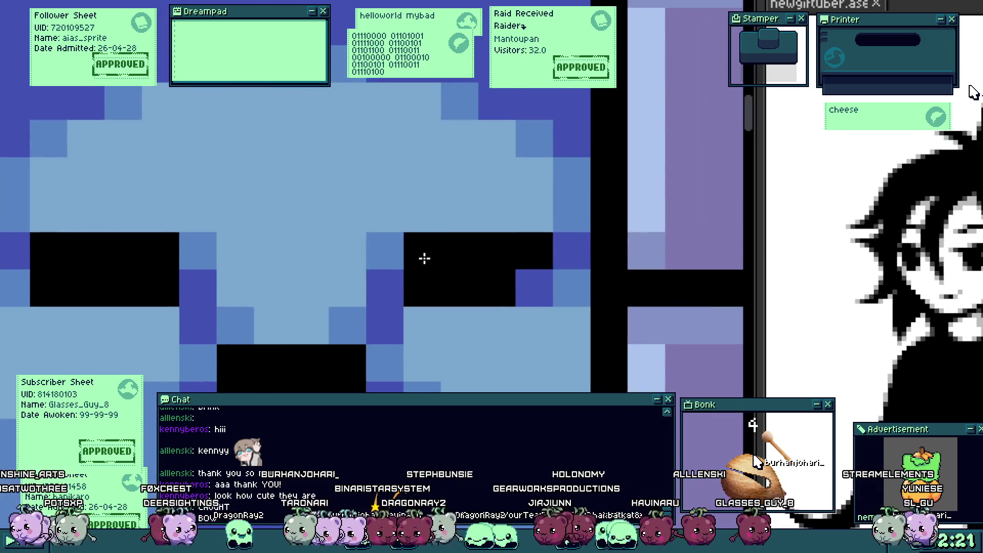
{"action": "left_click", "coordinate": [41, 248]}
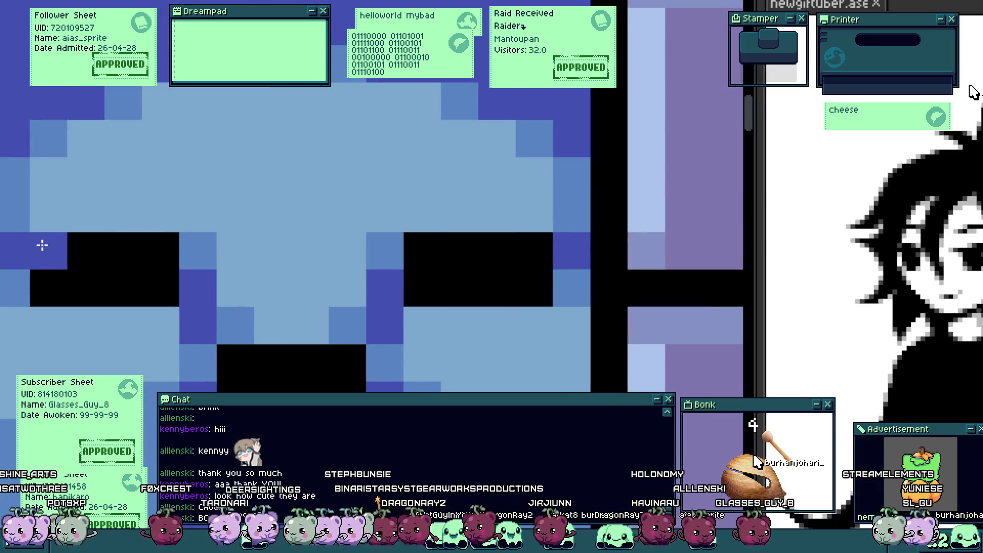
{"action": "left_click", "coordinate": [532, 248]}
{"action": "left_click", "coordinate": [417, 287]}
{"action": "left_click", "coordinate": [359, 282]}
{"action": "left_click", "coordinate": [147, 285]}
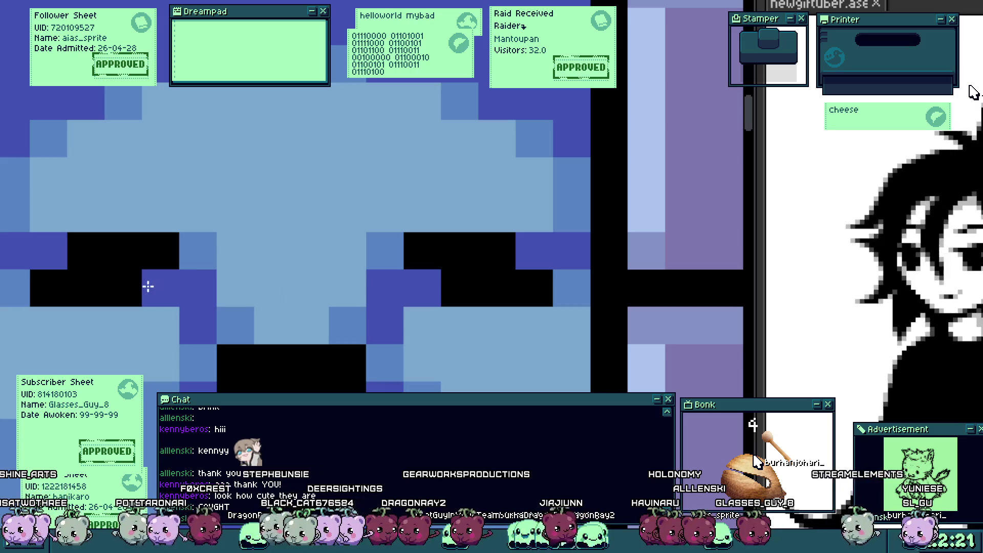
Step: Repaint the mouth's lower row light blue and the area beneath it dark blue
{"action": "scroll", "coordinate": [147, 285], "scroll_direction": "down", "scroll_amount": 5}
{"action": "scroll", "coordinate": [272, 338], "scroll_direction": "up", "scroll_amount": 4}
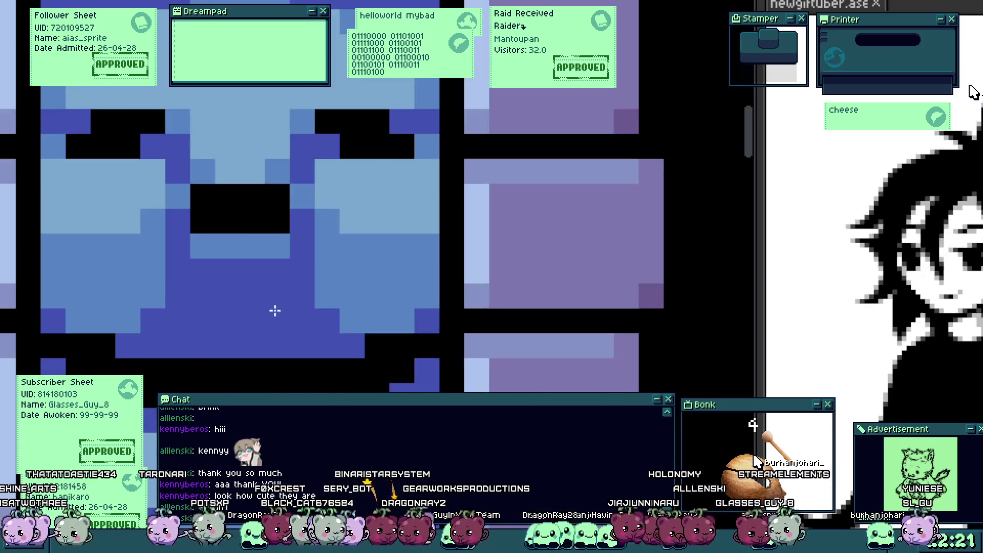
{"action": "left_click_drag", "start_coordinate": [226, 237], "coordinate": [272, 231]}
{"action": "left_click_drag", "start_coordinate": [209, 249], "coordinate": [294, 216]}
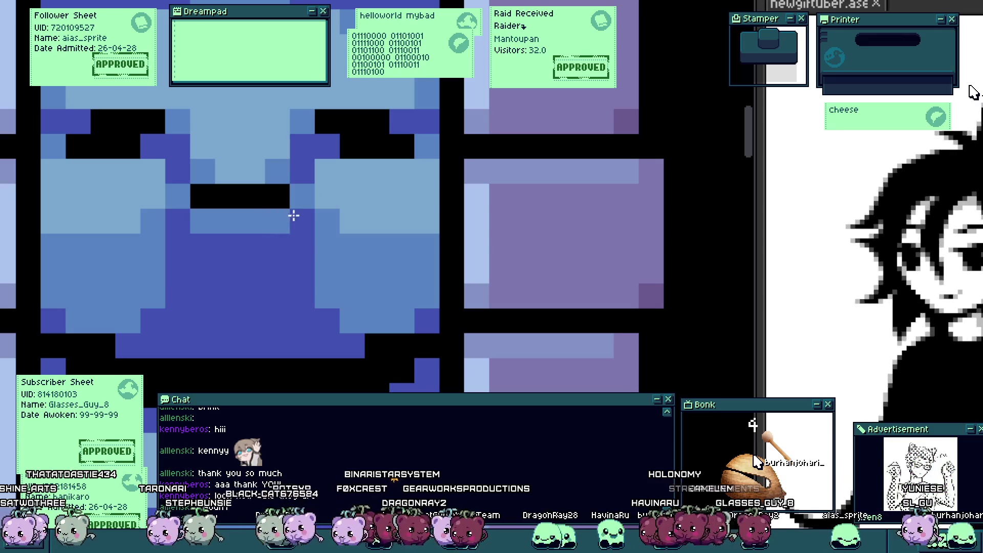
Step: Shade the row of pixels above the eyes medium blue
{"action": "scroll", "coordinate": [281, 232], "scroll_direction": "down", "scroll_amount": 4}
{"action": "scroll", "coordinate": [266, 231], "scroll_direction": "up", "scroll_amount": 4}
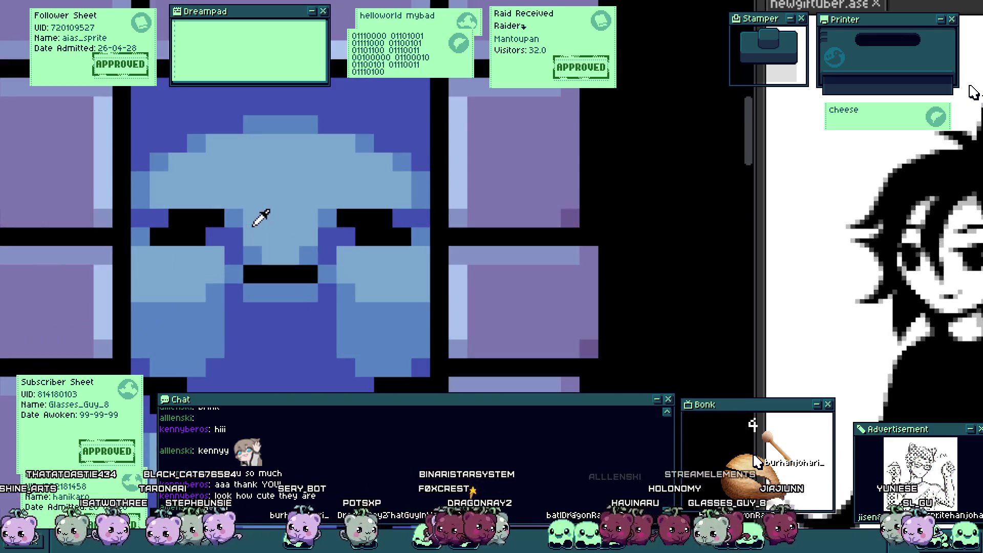
{"action": "scroll", "coordinate": [255, 213], "scroll_direction": "down", "scroll_amount": 2}
{"action": "scroll", "coordinate": [246, 210], "scroll_direction": "up", "scroll_amount": 2}
{"action": "left_click_drag", "start_coordinate": [233, 194], "coordinate": [346, 197]}
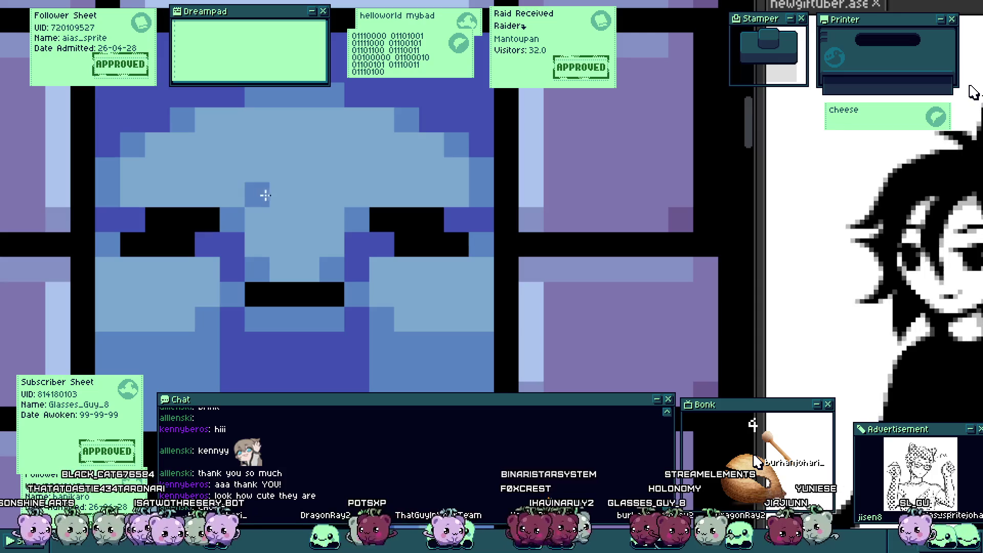
{"action": "scroll", "coordinate": [345, 197], "scroll_direction": "down", "scroll_amount": 3}
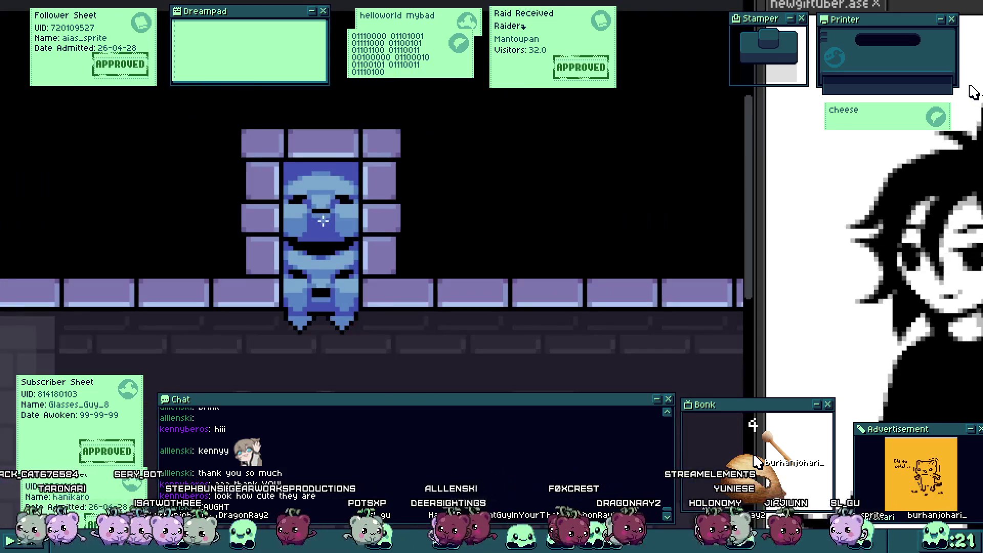
Step: Zoom in on the face and draw a rectangular marquee over the top of the head
{"action": "scroll", "coordinate": [356, 256], "scroll_direction": "up", "scroll_amount": 3}
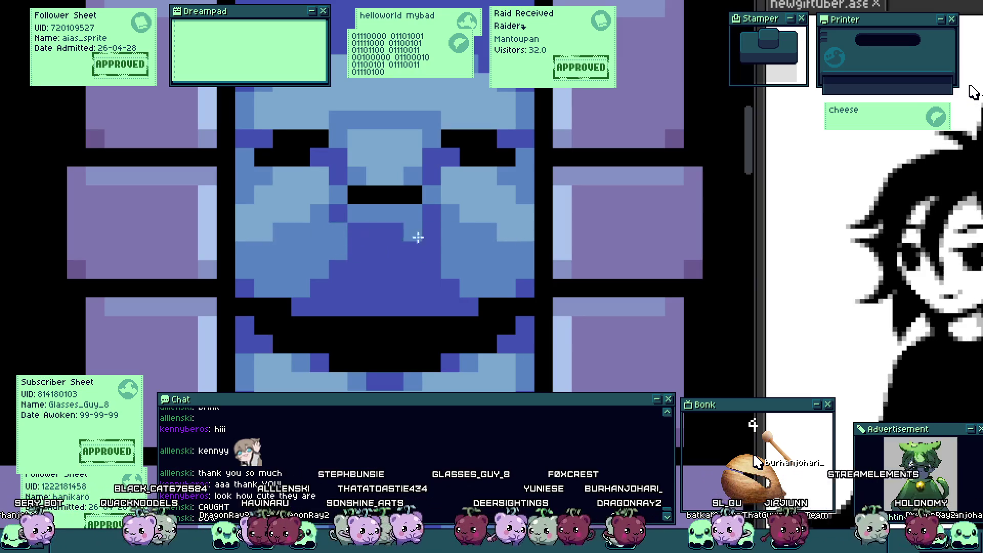
{"action": "scroll", "coordinate": [418, 237], "scroll_direction": "down", "scroll_amount": 3}
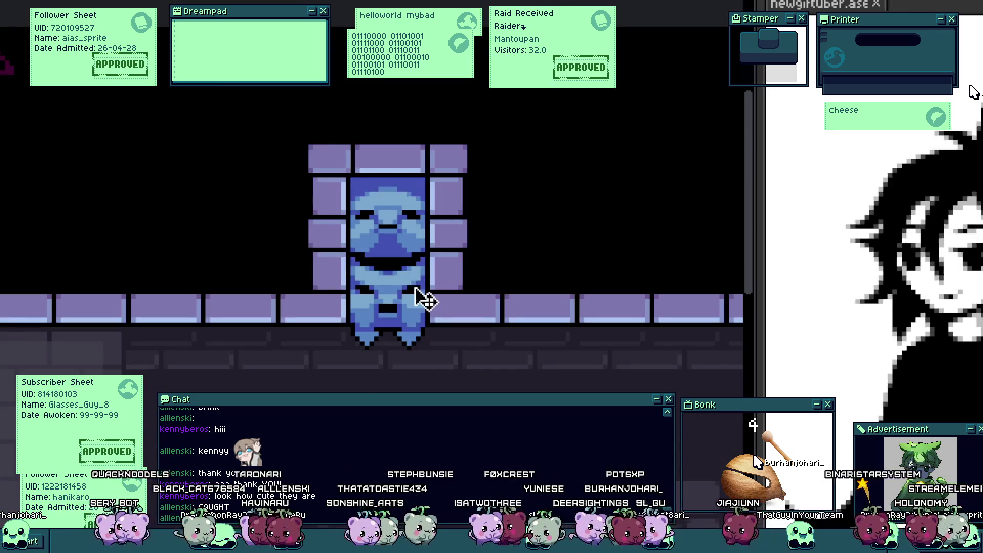
{"action": "scroll", "coordinate": [373, 180], "scroll_direction": "up", "scroll_amount": 2}
{"action": "scroll", "coordinate": [373, 222], "scroll_direction": "up", "scroll_amount": 1}
{"action": "scroll", "coordinate": [357, 259], "scroll_direction": "up", "scroll_amount": 2}
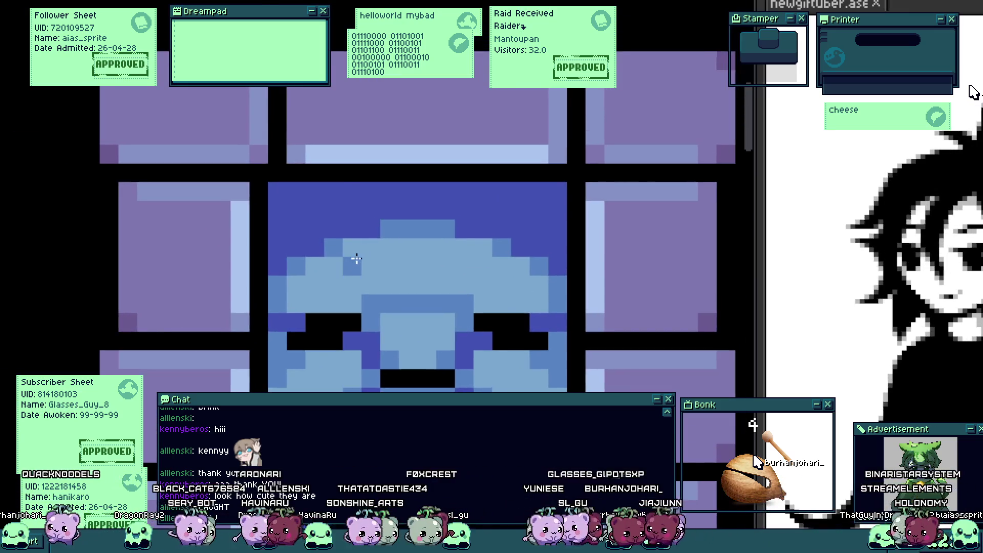
{"action": "scroll", "coordinate": [357, 259], "scroll_direction": "down", "scroll_amount": 3}
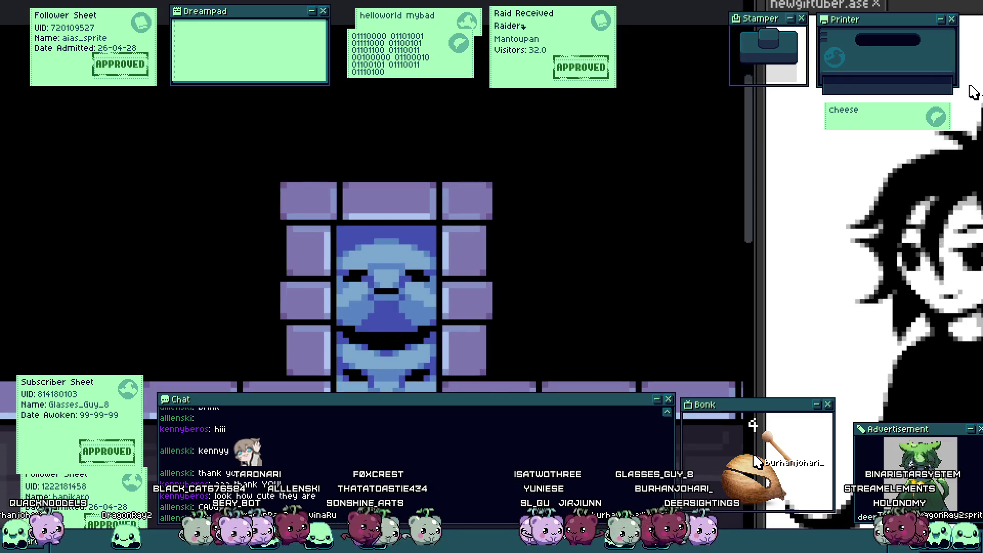
{"action": "scroll", "coordinate": [352, 229], "scroll_direction": "up", "scroll_amount": 2}
{"action": "scroll", "coordinate": [165, 356], "scroll_direction": "up", "scroll_amount": 1}
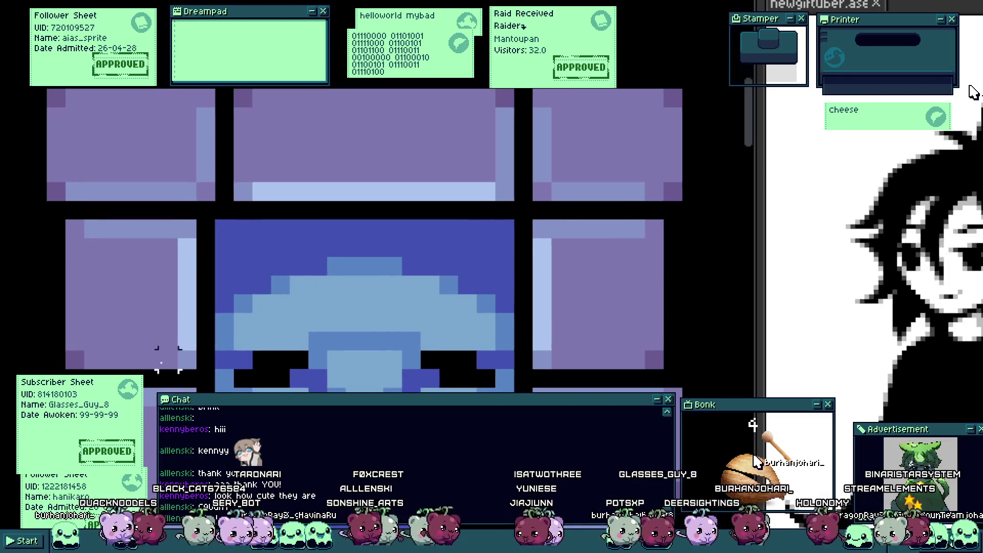
{"action": "left_click_drag", "start_coordinate": [516, 251], "coordinate": [208, 309]}
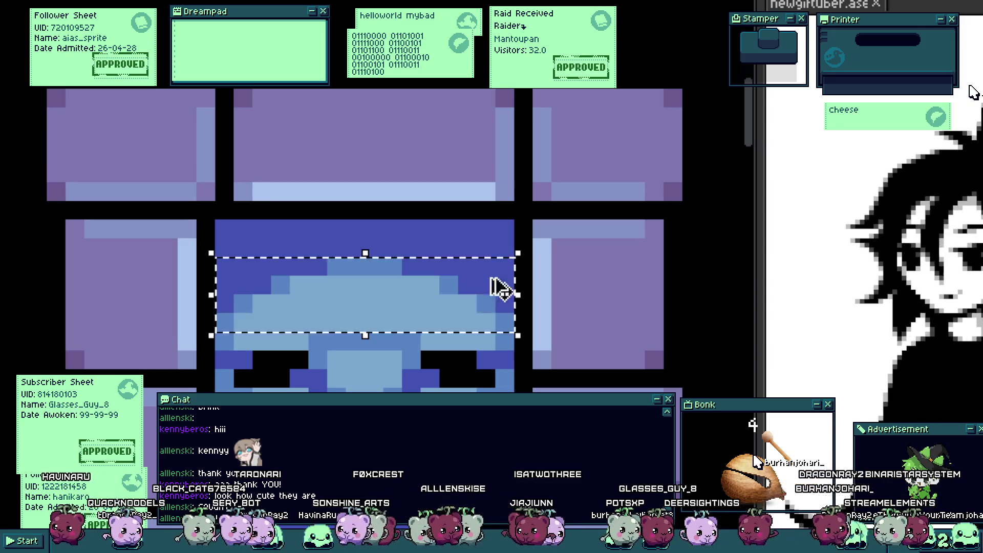
Step: Drag the selected head dome upward to make the head taller and commit it
{"action": "left_click_drag", "start_coordinate": [500, 285], "coordinate": [464, 266]}
{"action": "left_click", "coordinate": [390, 171]}
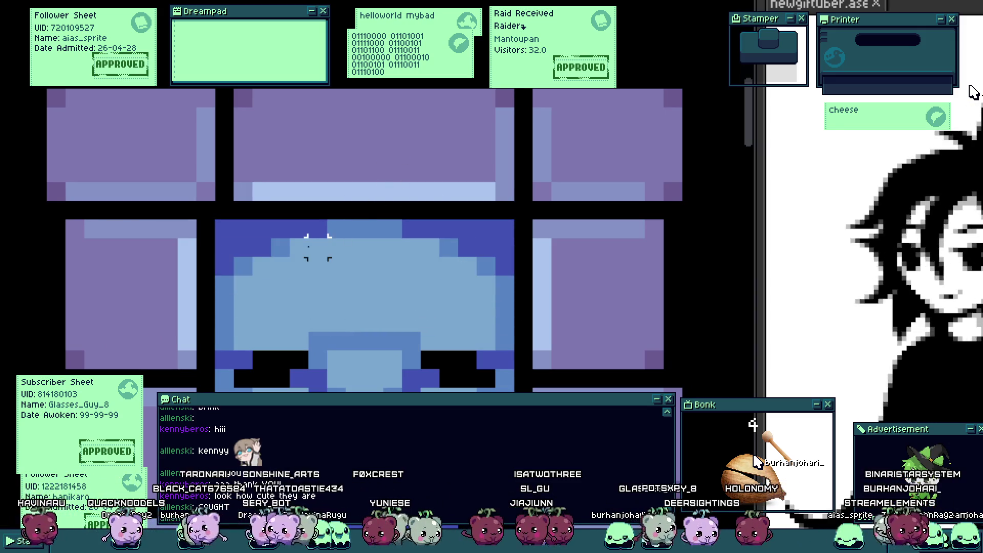
{"action": "scroll", "coordinate": [318, 247], "scroll_direction": "down", "scroll_amount": 3}
{"action": "scroll", "coordinate": [336, 295], "scroll_direction": "up", "scroll_amount": 1}
{"action": "scroll", "coordinate": [329, 237], "scroll_direction": "up", "scroll_amount": 2}
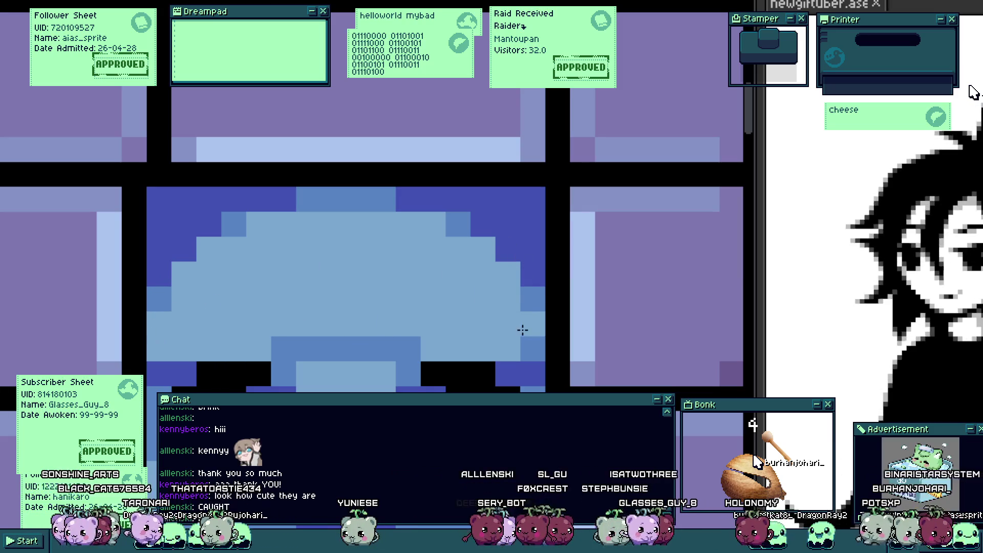
Step: Zoom out and pan down to bring the room below the creature into view
{"action": "scroll", "coordinate": [520, 334], "scroll_direction": "down", "scroll_amount": 3}
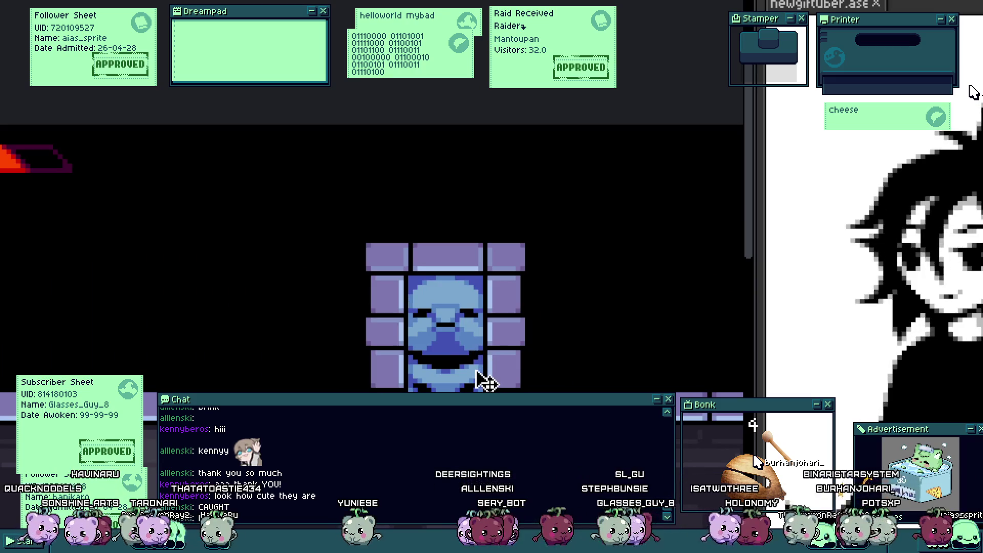
{"action": "scroll", "coordinate": [451, 336], "scroll_direction": "up", "scroll_amount": 3}
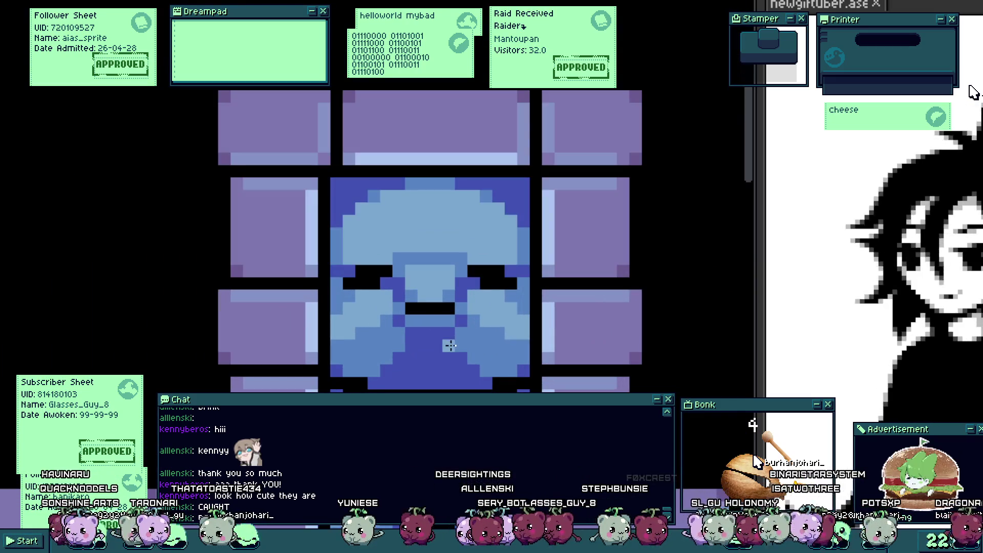
{"action": "scroll", "coordinate": [451, 344], "scroll_direction": "down", "scroll_amount": 3}
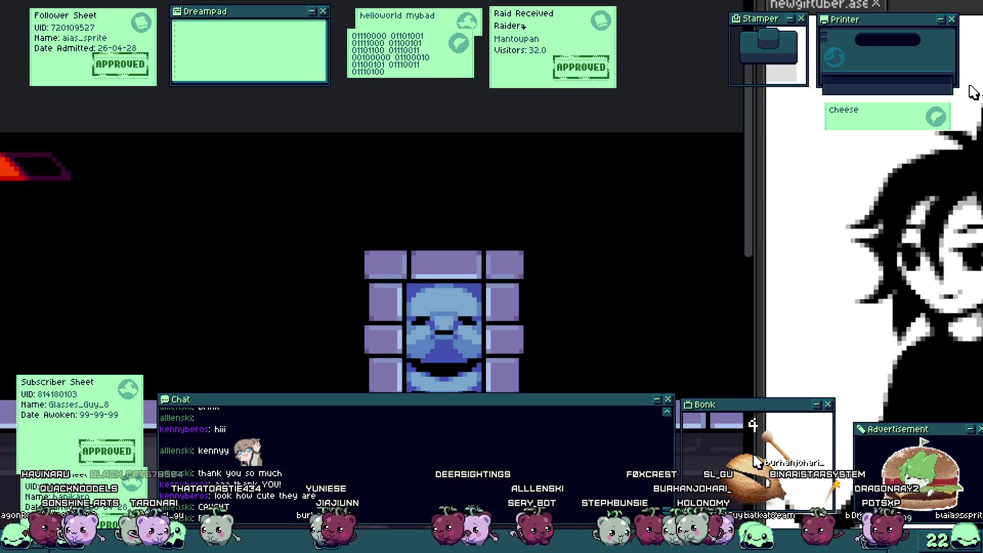
{"action": "scroll", "coordinate": [443, 321], "scroll_direction": "down", "scroll_amount": 2}
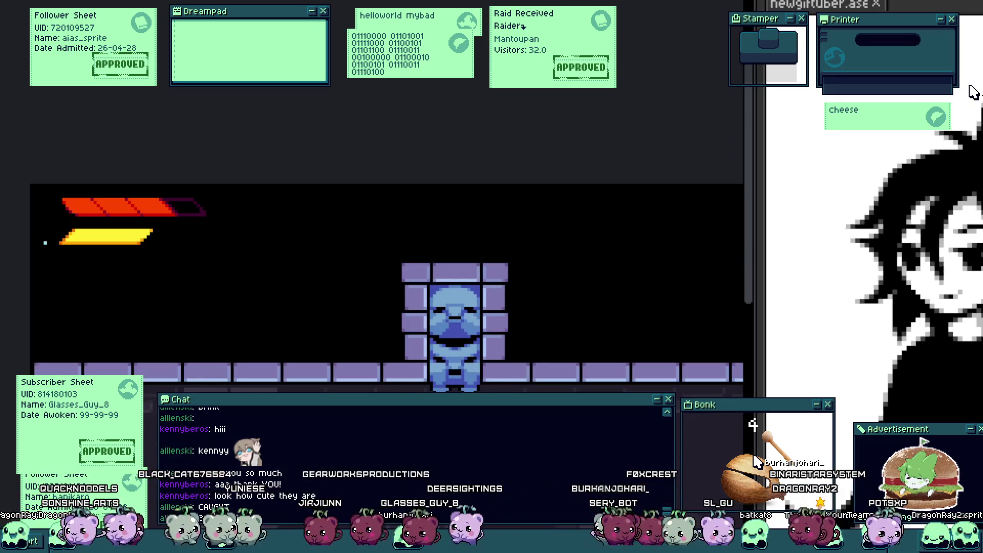
{"action": "scroll", "coordinate": [423, 205], "scroll_direction": "down", "scroll_amount": 2}
{"action": "scroll", "coordinate": [394, 317], "scroll_direction": "up", "scroll_amount": 2}
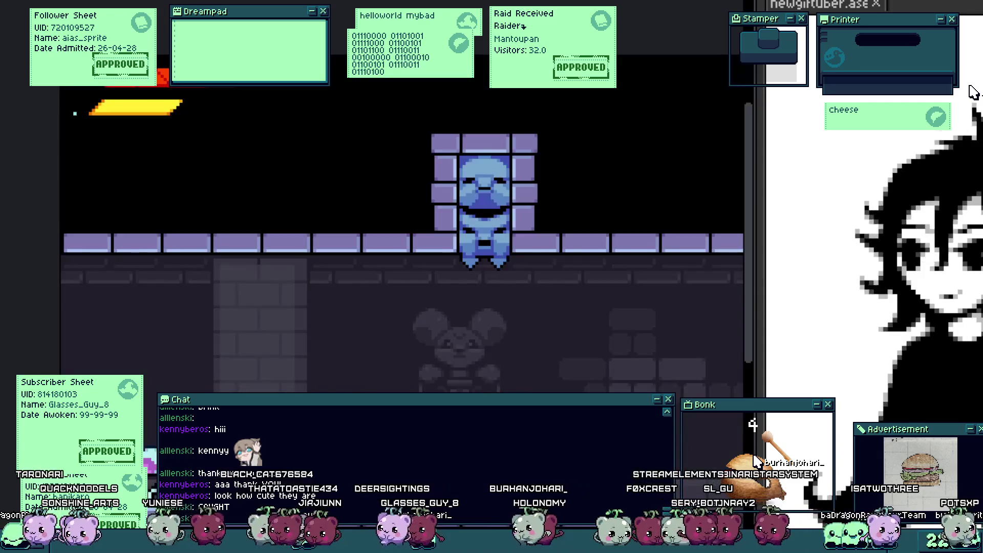
{"action": "left_click_drag", "start_coordinate": [489, 397], "coordinate": [509, 333]}
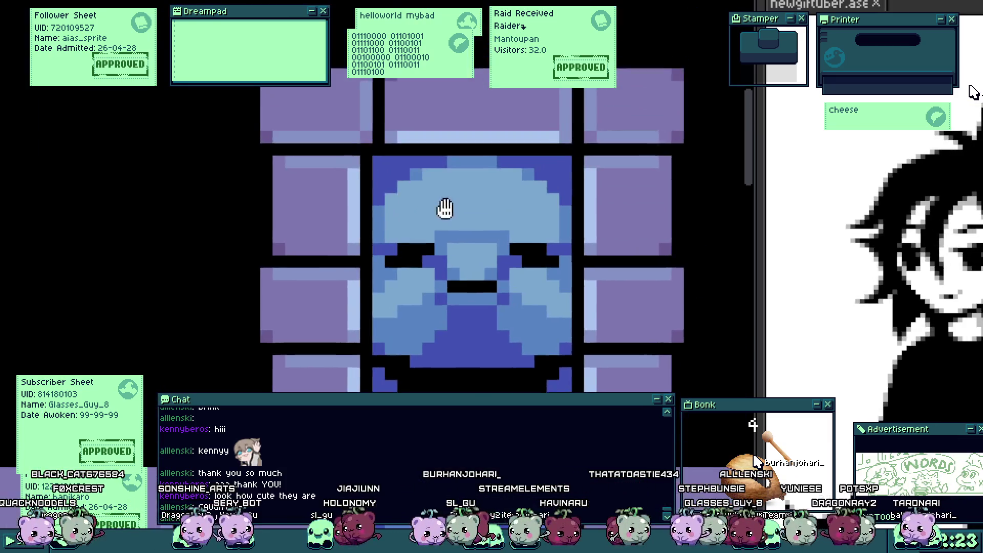
Step: Paint black pixels across the head's top-left corner and top-right edge to round the dome
{"action": "scroll", "coordinate": [425, 169], "scroll_direction": "up", "scroll_amount": 3}
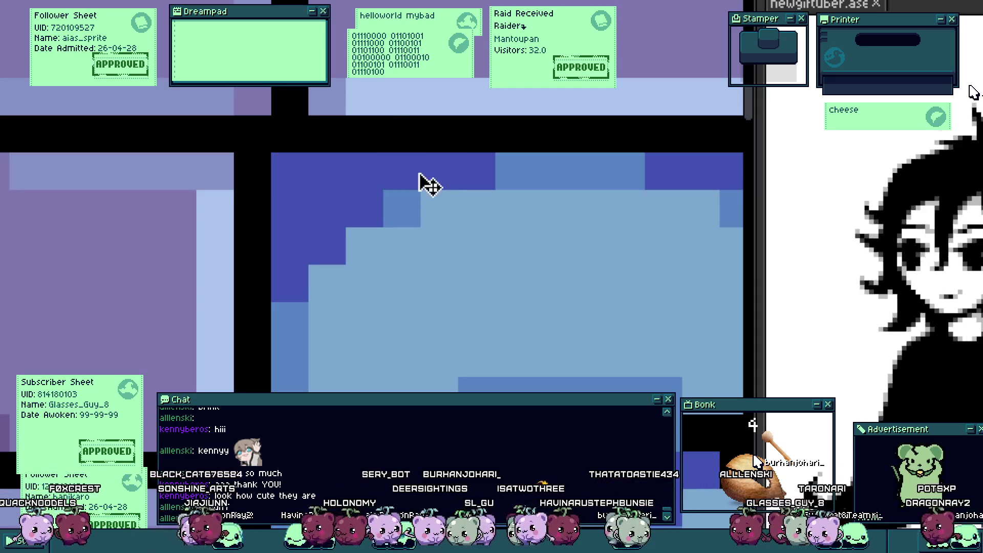
{"action": "left_click_drag", "start_coordinate": [419, 182], "coordinate": [286, 244]}
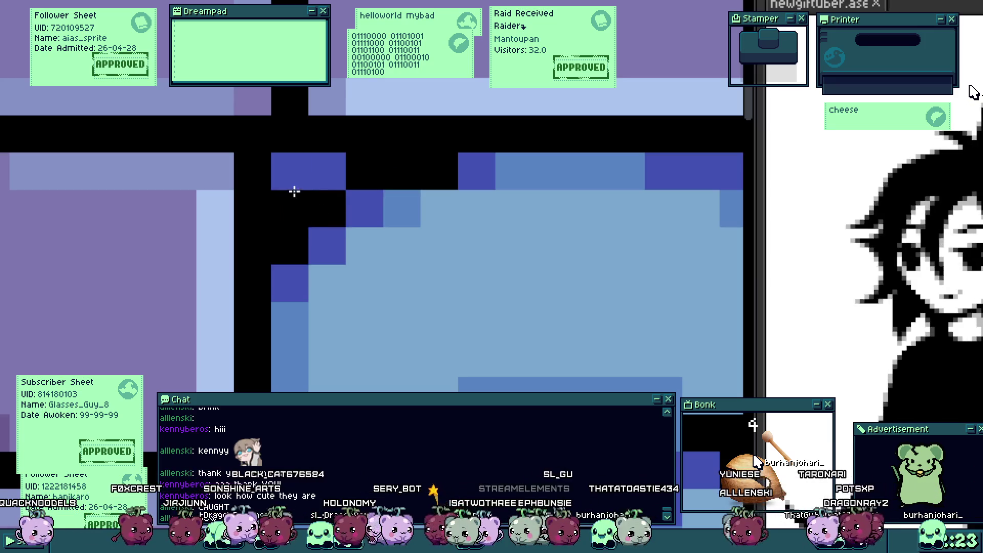
{"action": "scroll", "coordinate": [307, 169], "scroll_direction": "down", "scroll_amount": 2}
{"action": "scroll", "coordinate": [419, 152], "scroll_direction": "up", "scroll_amount": 1}
{"action": "left_click_drag", "start_coordinate": [418, 152], "coordinate": [500, 158]}
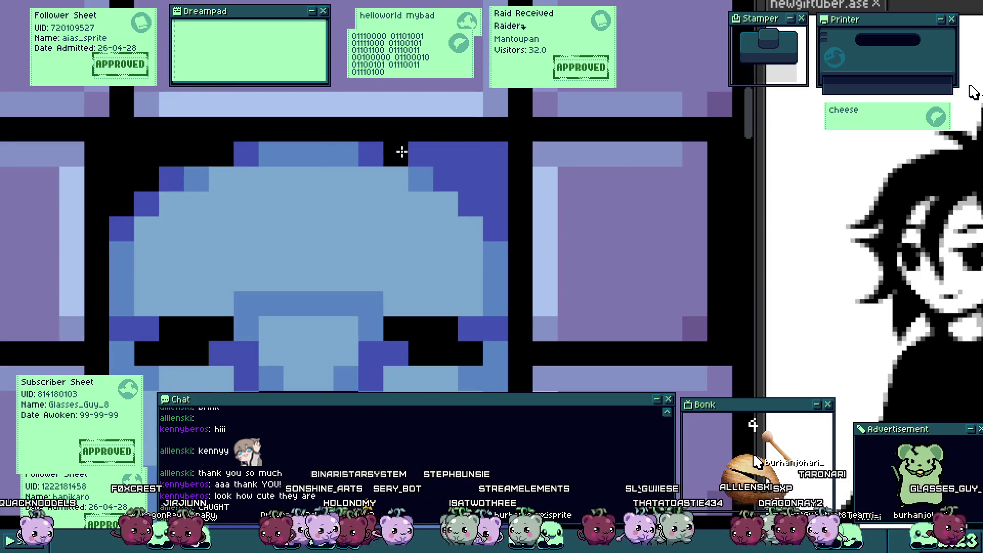
{"action": "scroll", "coordinate": [485, 207], "scroll_direction": "down", "scroll_amount": 2}
{"action": "scroll", "coordinate": [486, 207], "scroll_direction": "down", "scroll_amount": 1}
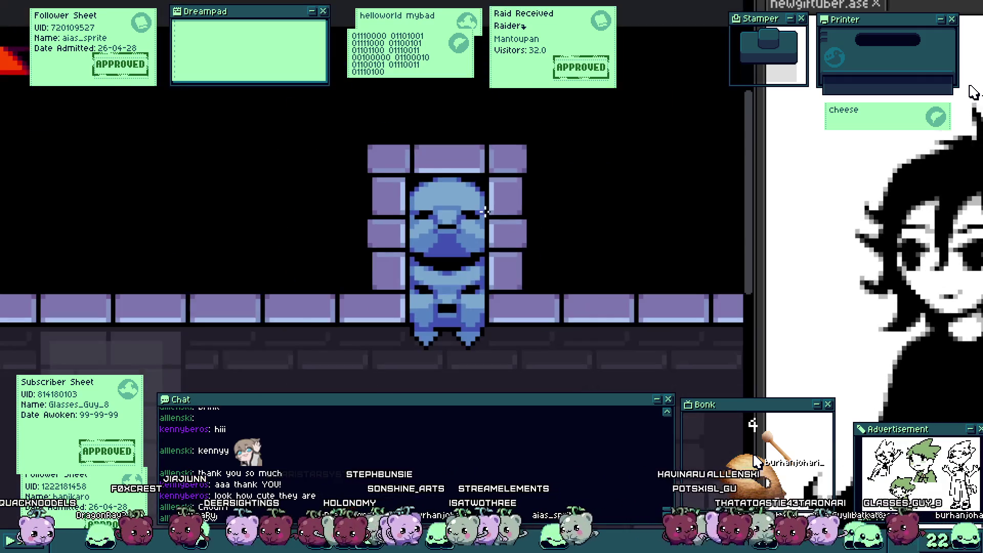
{"action": "scroll", "coordinate": [475, 220], "scroll_direction": "up", "scroll_amount": 2}
{"action": "scroll", "coordinate": [385, 173], "scroll_direction": "up", "scroll_amount": 2}
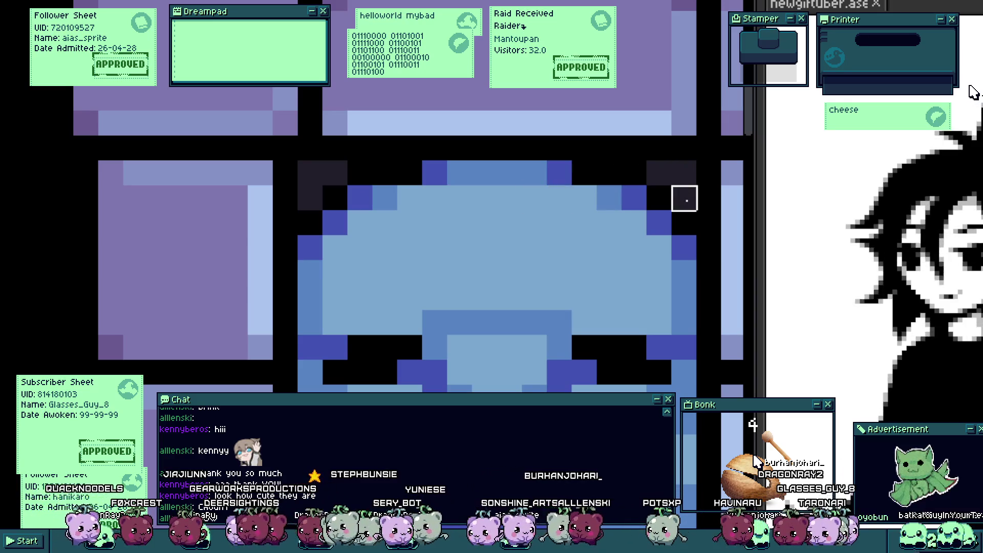
{"action": "scroll", "coordinate": [659, 174], "scroll_direction": "down", "scroll_amount": 2}
{"action": "scroll", "coordinate": [566, 160], "scroll_direction": "up", "scroll_amount": 2}
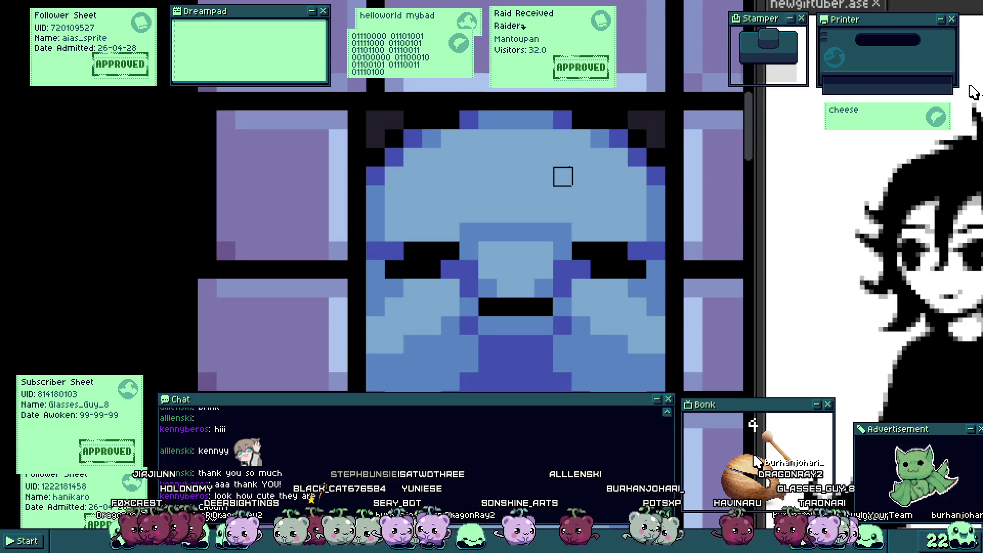
{"action": "scroll", "coordinate": [562, 177], "scroll_direction": "down", "scroll_amount": 3}
{"action": "mouse_move", "coordinate": [562, 260]}
{"action": "left_mouse_down"}
{"action": "mouse_move", "coordinate": [595, 293]}
{"action": "mouse_move", "coordinate": [574, 241]}
{"action": "left_mouse_up"}
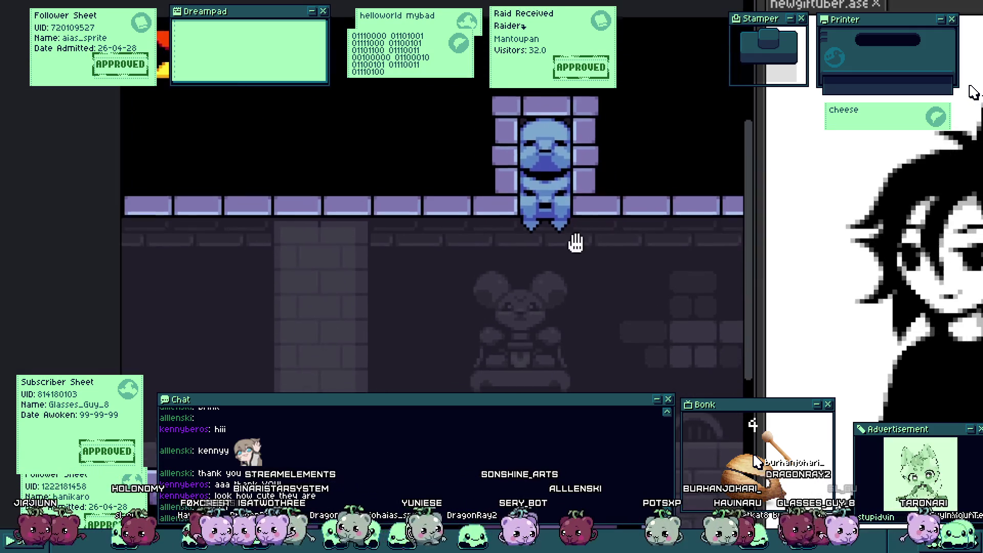
{"action": "scroll", "coordinate": [566, 230], "scroll_direction": "down", "scroll_amount": 1}
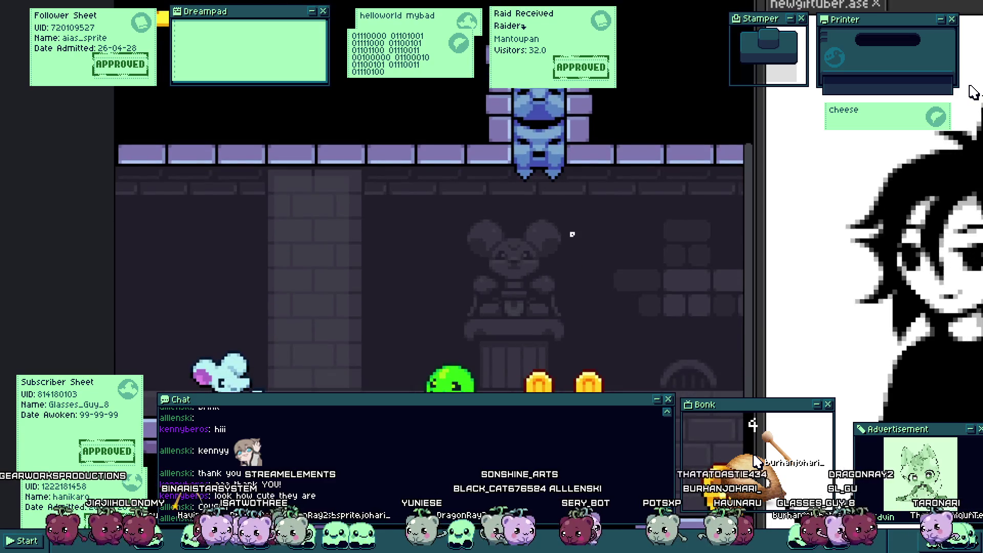
{"action": "scroll", "coordinate": [562, 228], "scroll_direction": "down", "scroll_amount": 1}
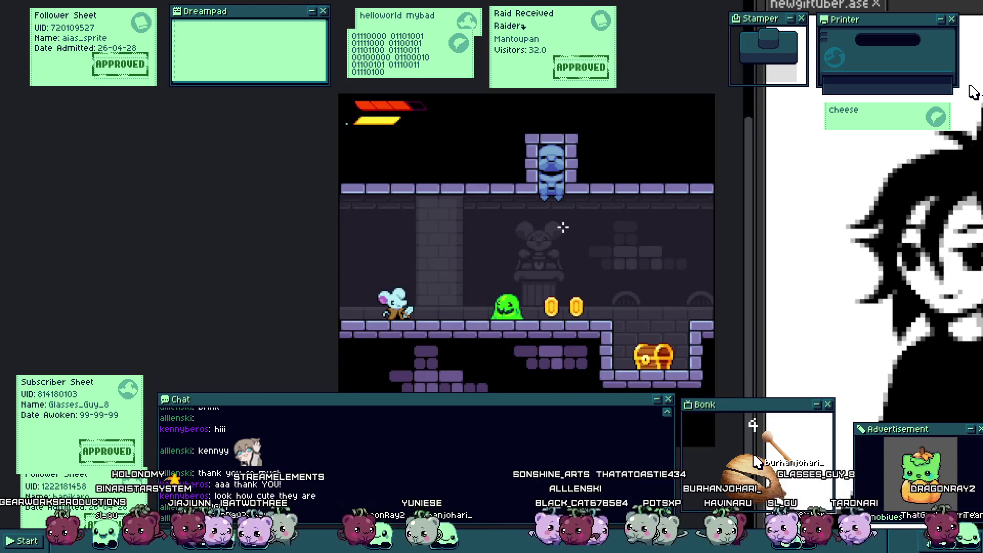
{"action": "scroll", "coordinate": [563, 227], "scroll_direction": "up", "scroll_amount": 2}
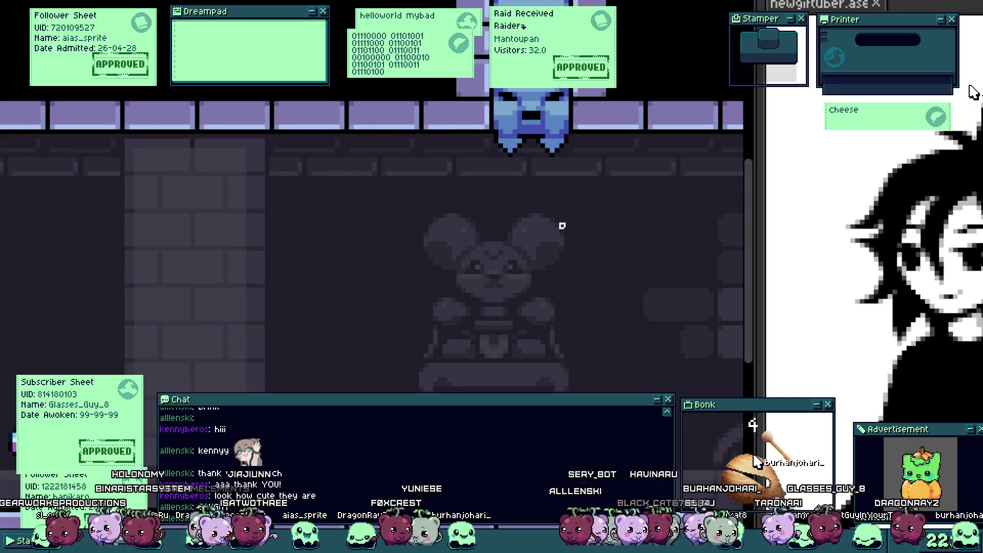
{"action": "scroll", "coordinate": [562, 225], "scroll_direction": "down", "scroll_amount": 1}
{"action": "scroll", "coordinate": [469, 272], "scroll_direction": "down", "scroll_amount": 1}
{"action": "scroll", "coordinate": [396, 253], "scroll_direction": "down", "scroll_amount": 1}
{"action": "scroll", "coordinate": [396, 253], "scroll_direction": "down", "scroll_amount": 1}
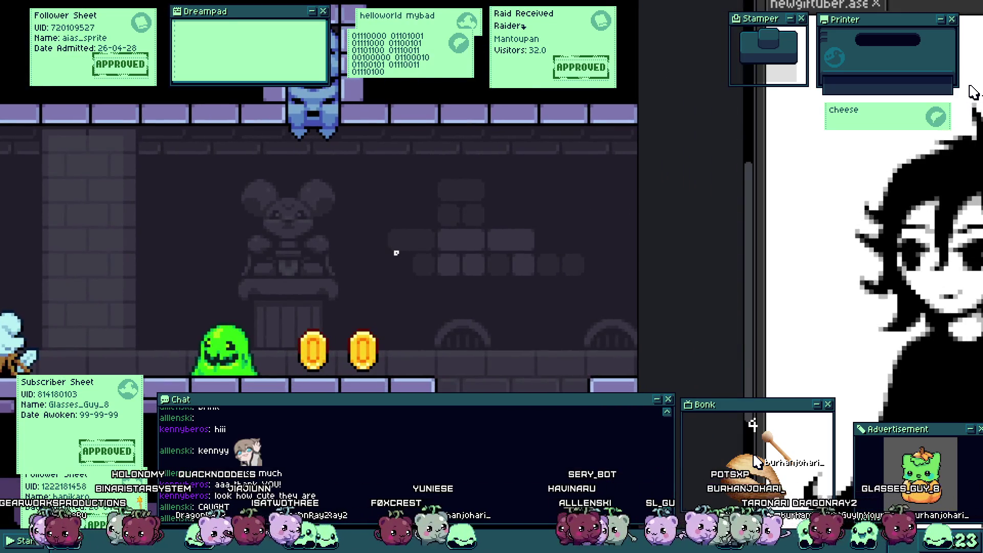
{"action": "scroll", "coordinate": [395, 253], "scroll_direction": "up", "scroll_amount": 1}
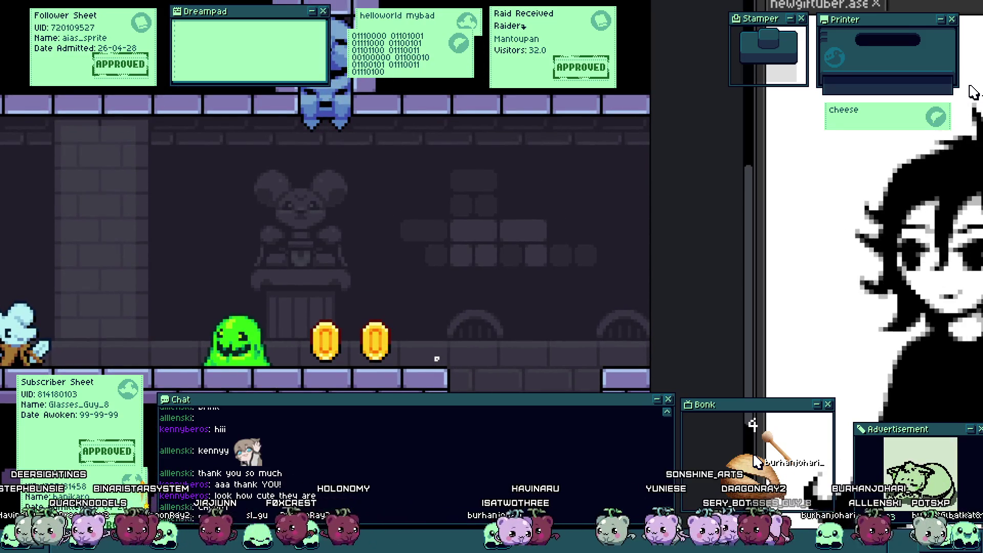
{"action": "left_click_drag", "start_coordinate": [436, 358], "coordinate": [424, 383]}
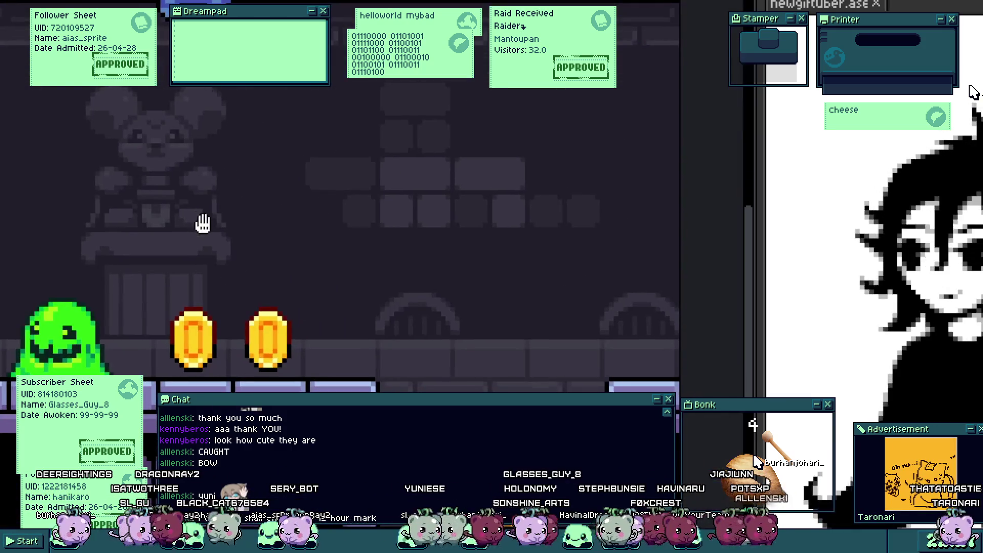
Step: Shift the gold coins and the archway object further right, then deselect
{"action": "left_click", "coordinate": [489, 297]}
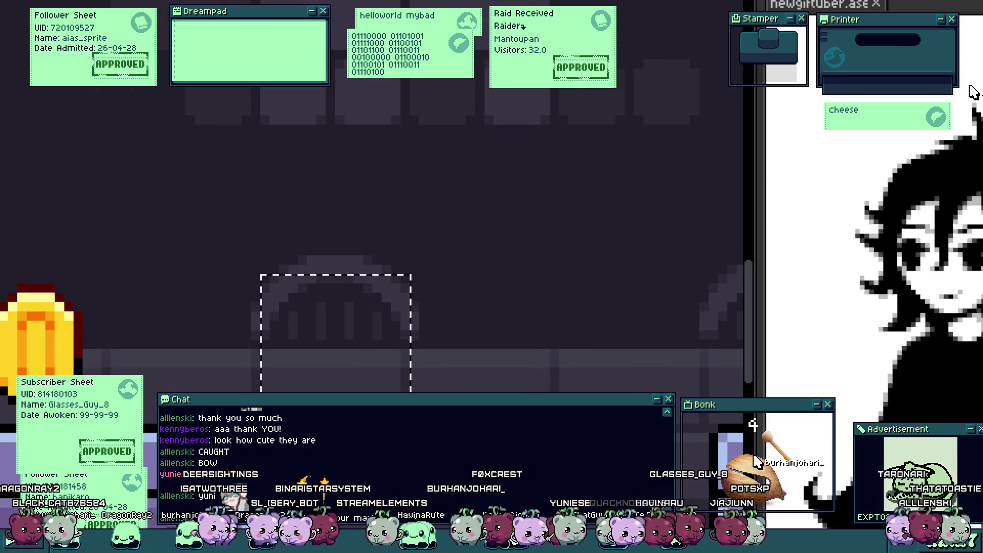
{"action": "mouse_move", "coordinate": [373, 341]}
{"action": "left_mouse_down"}
{"action": "mouse_move", "coordinate": [519, 353]}
{"action": "mouse_move", "coordinate": [330, 292]}
{"action": "left_mouse_up"}
{"action": "left_click_drag", "start_coordinate": [74, 209], "coordinate": [469, 342]}
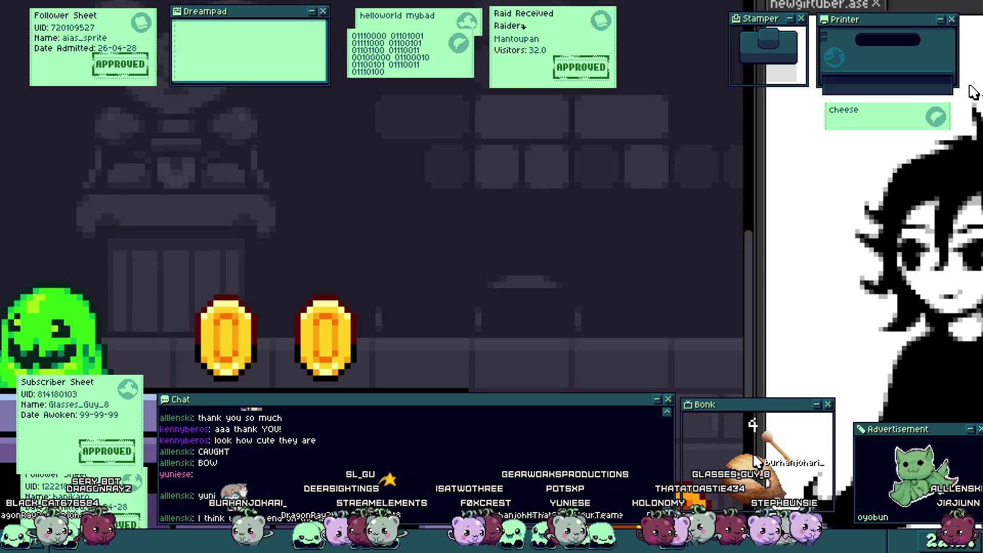
{"action": "left_click", "coordinate": [425, 322]}
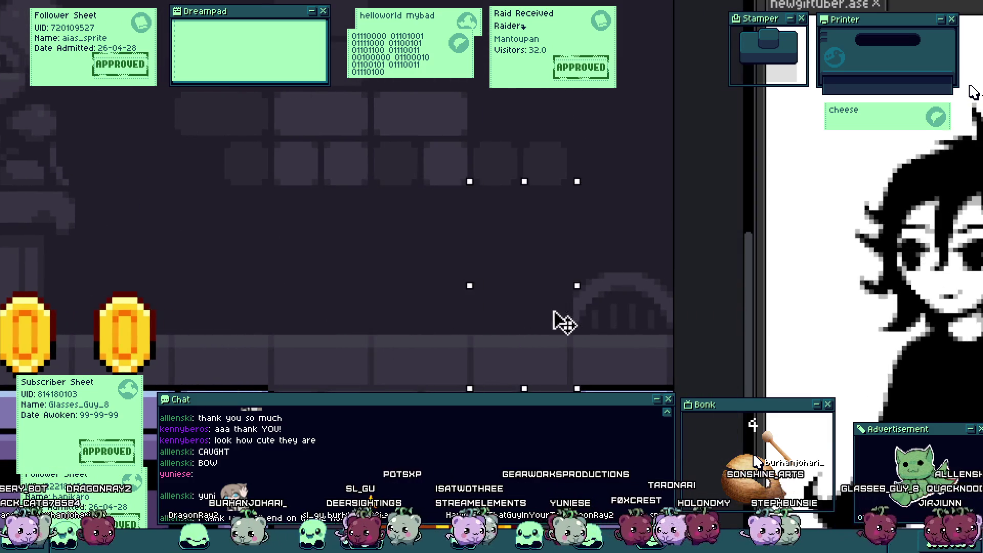
{"action": "left_click_drag", "start_coordinate": [445, 325], "coordinate": [623, 319]}
{"action": "left_click", "coordinate": [377, 294]}
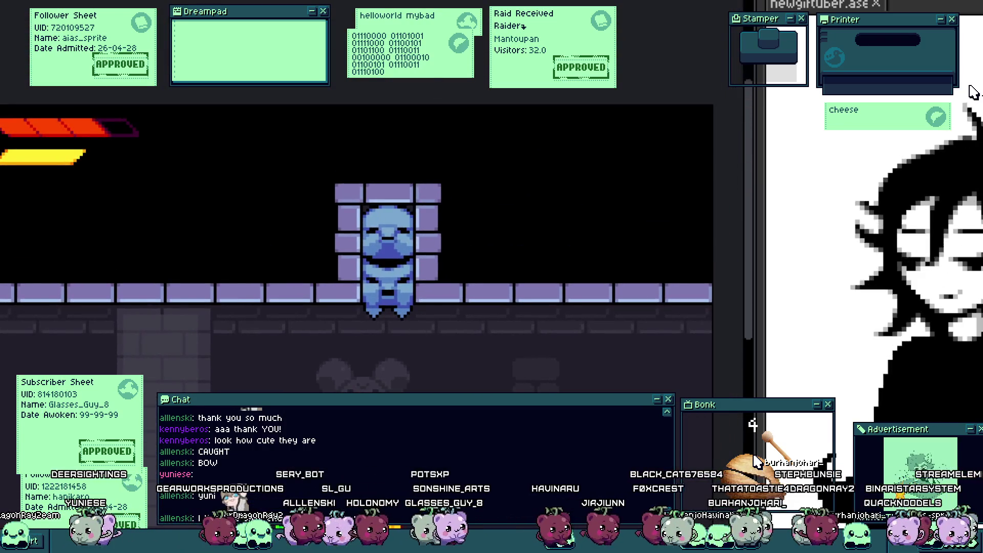
Step: Click in the game view to start the dialogue scene
{"action": "left_click", "coordinate": [419, 366]}
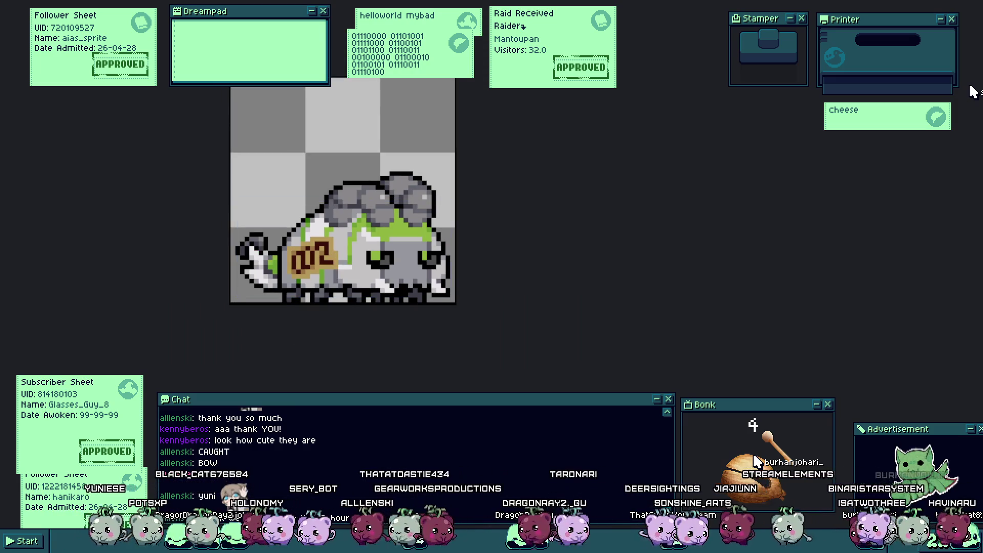
Step: Zoom in and out on the creature sprite with the scroll wheel
{"action": "scroll", "coordinate": [299, 305], "scroll_direction": "up", "scroll_amount": 2}
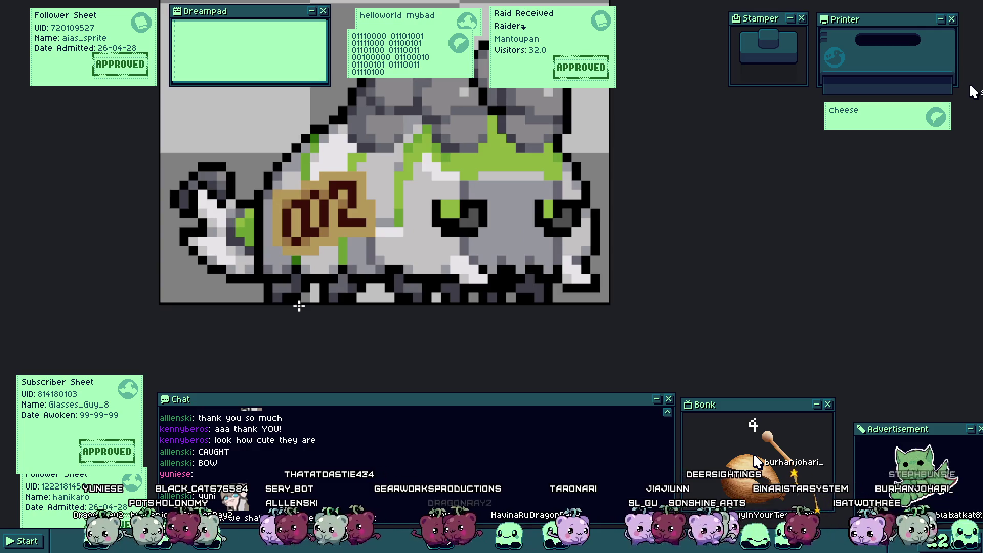
{"action": "scroll", "coordinate": [287, 174], "scroll_direction": "up", "scroll_amount": 3}
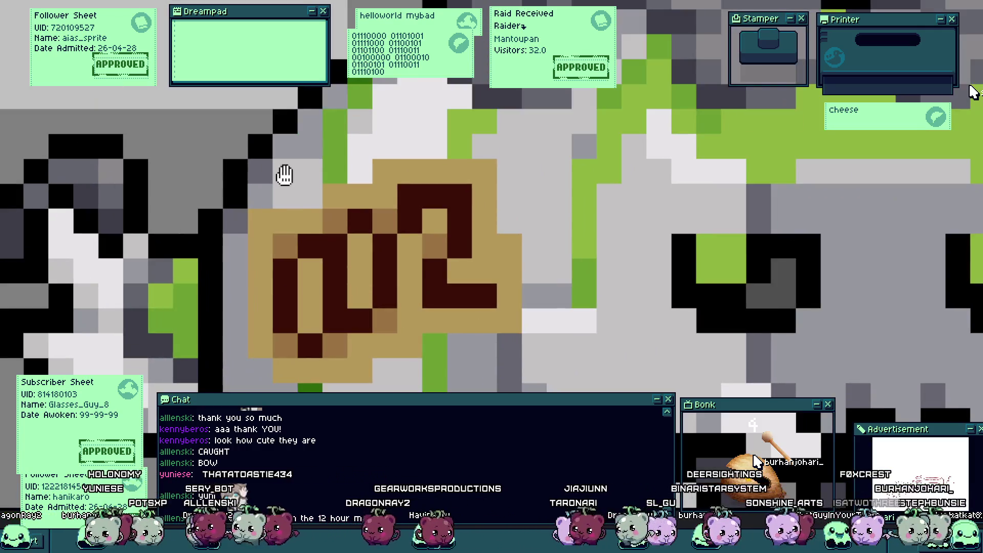
{"action": "scroll", "coordinate": [336, 185], "scroll_direction": "down", "scroll_amount": 5}
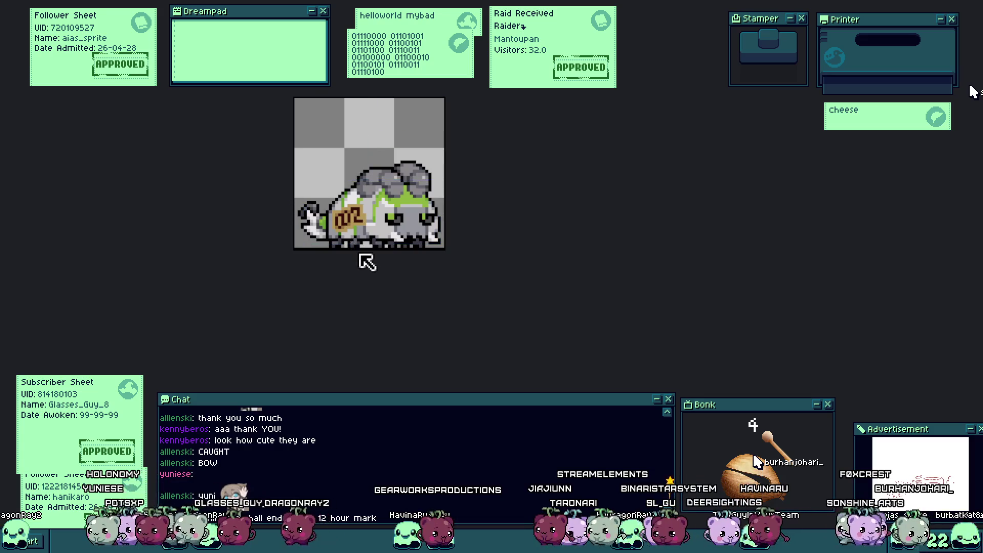
{"action": "scroll", "coordinate": [416, 213], "scroll_direction": "up", "scroll_amount": 1}
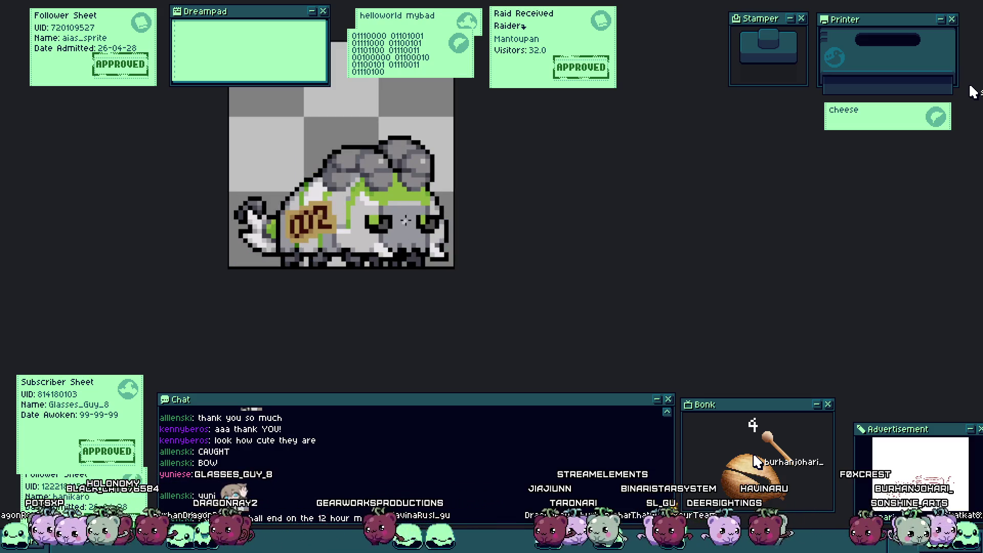
{"action": "scroll", "coordinate": [432, 271], "scroll_direction": "down", "scroll_amount": 1}
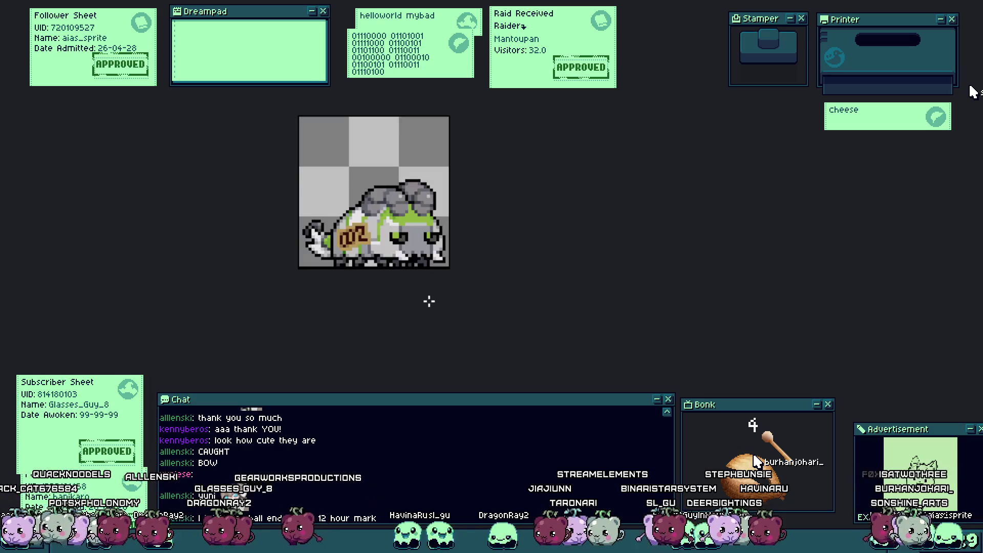
{"action": "scroll", "coordinate": [410, 270], "scroll_direction": "up", "scroll_amount": 2}
{"action": "scroll", "coordinate": [423, 287], "scroll_direction": "up", "scroll_amount": 1}
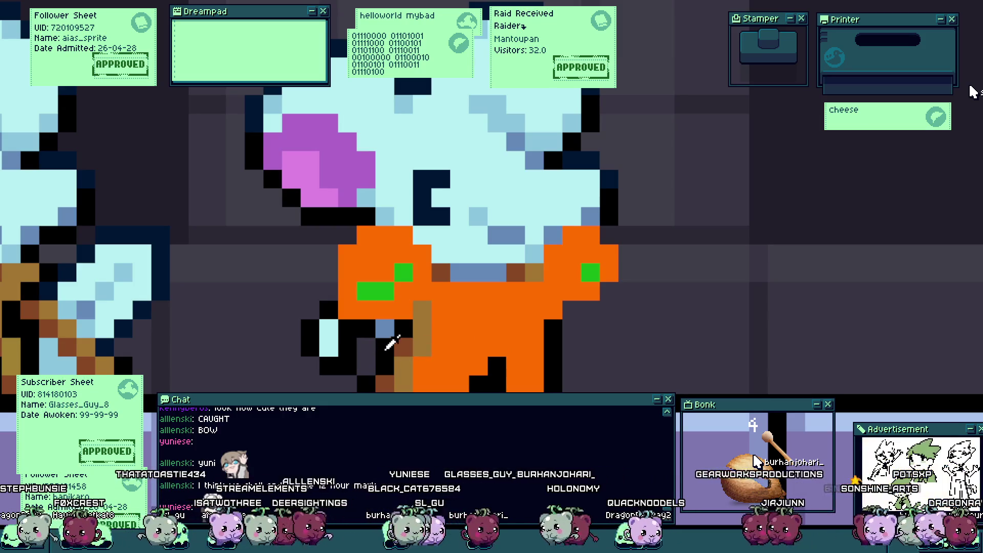
Step: Blacken the arm, body and collar outline pixels and erase stray pixels around the lower arm
{"action": "left_click_drag", "start_coordinate": [425, 333], "coordinate": [410, 350]}
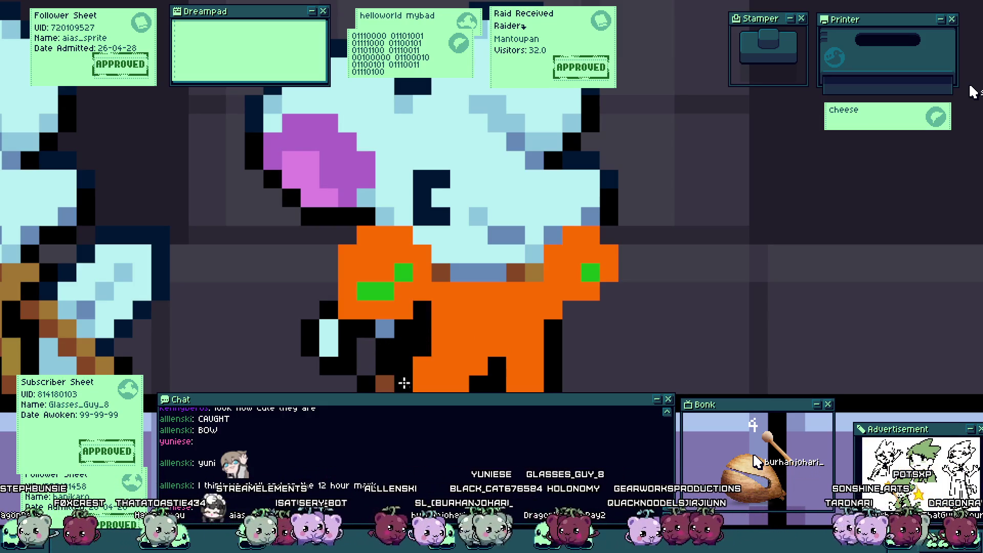
{"action": "left_click", "coordinate": [385, 357]}
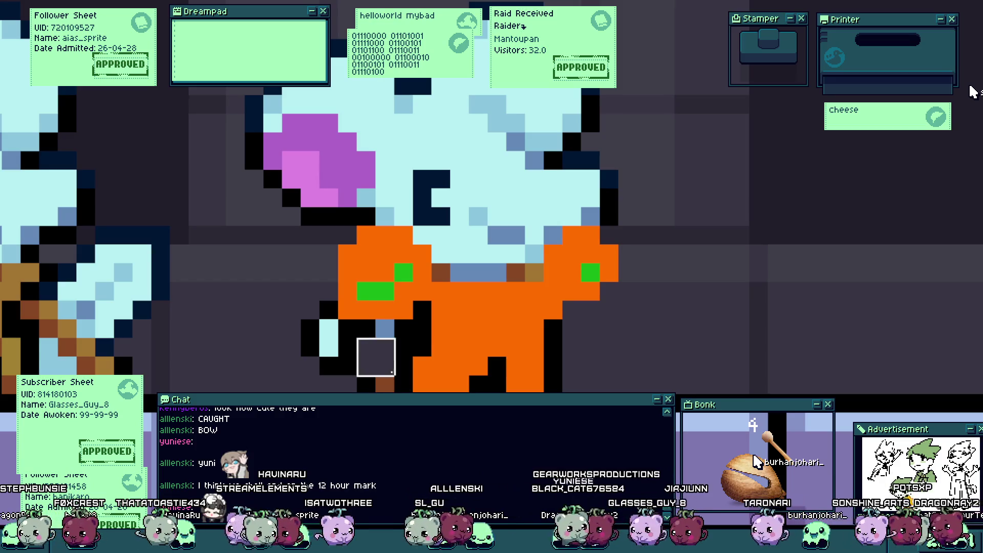
{"action": "left_click_drag", "start_coordinate": [375, 357], "coordinate": [379, 384]}
{"action": "left_click", "coordinate": [385, 328]}
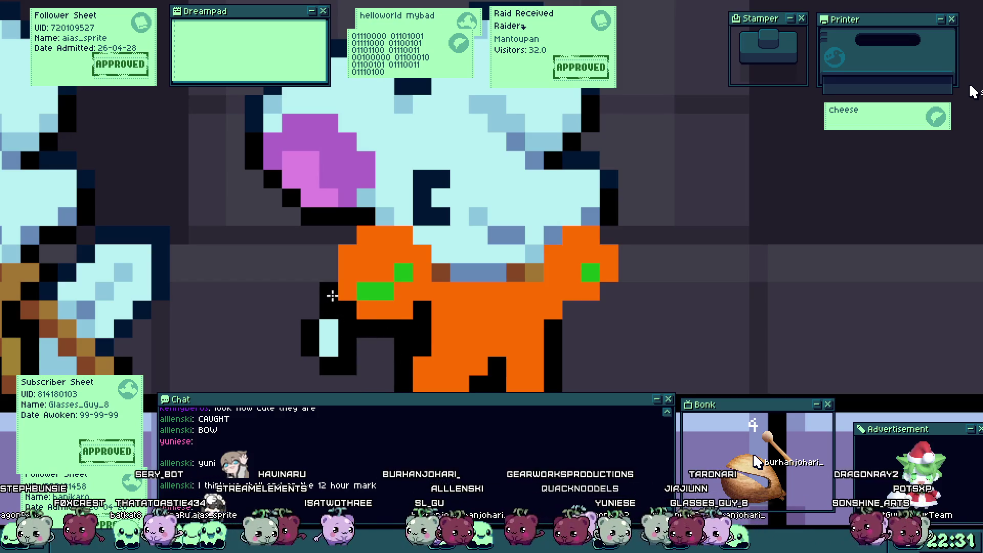
{"action": "left_click_drag", "start_coordinate": [332, 296], "coordinate": [329, 254]}
{"action": "mouse_move", "coordinate": [319, 302]}
{"action": "left_mouse_down"}
{"action": "mouse_move", "coordinate": [318, 355]}
{"action": "mouse_move", "coordinate": [373, 336]}
{"action": "left_mouse_up"}
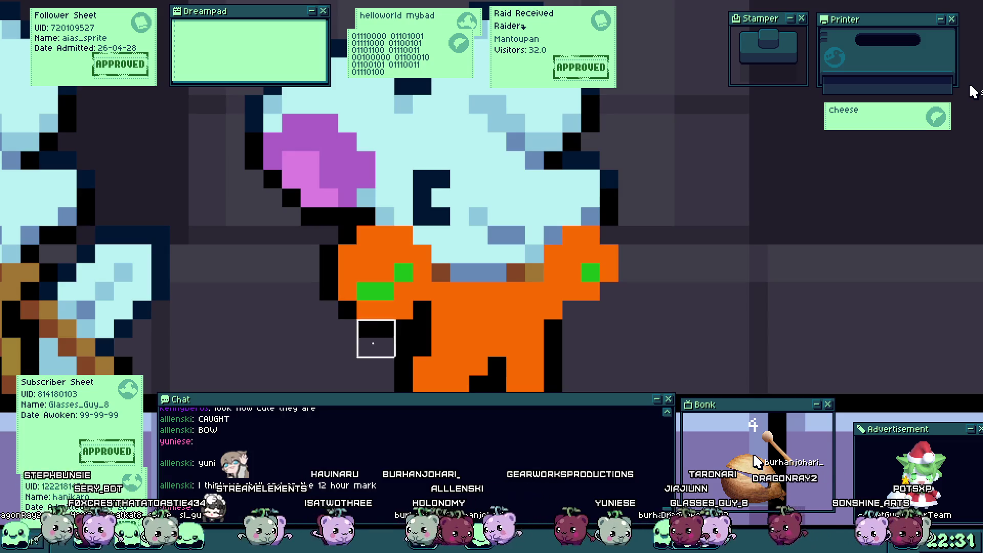
{"action": "left_click", "coordinate": [440, 273]}
{"action": "mouse_move", "coordinate": [446, 277]}
{"action": "left_mouse_down"}
{"action": "mouse_move", "coordinate": [529, 275]}
{"action": "mouse_move", "coordinate": [516, 283]}
{"action": "left_mouse_up"}
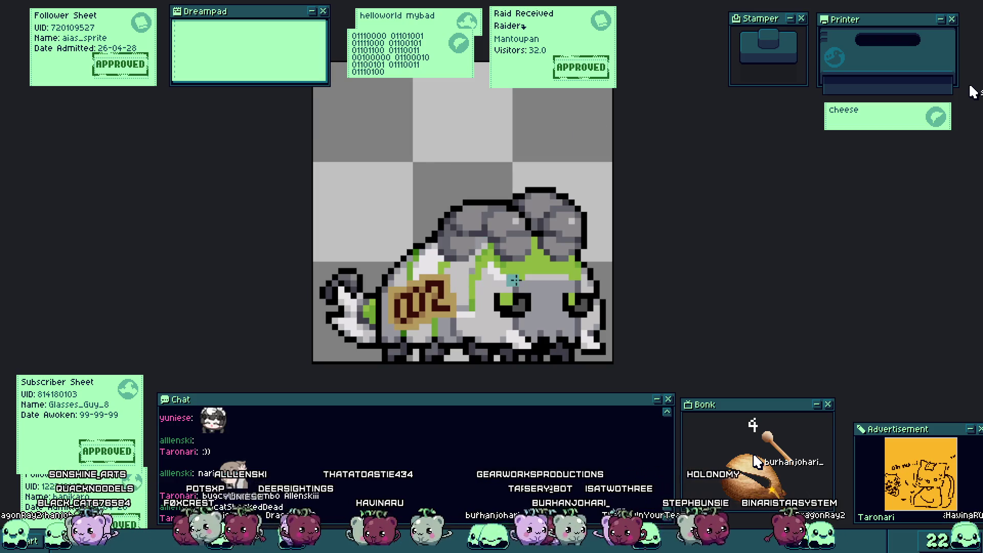
Step: Zoom in twice on the creature's back and the sign it holds
{"action": "scroll", "coordinate": [514, 279], "scroll_direction": "up", "scroll_amount": 1}
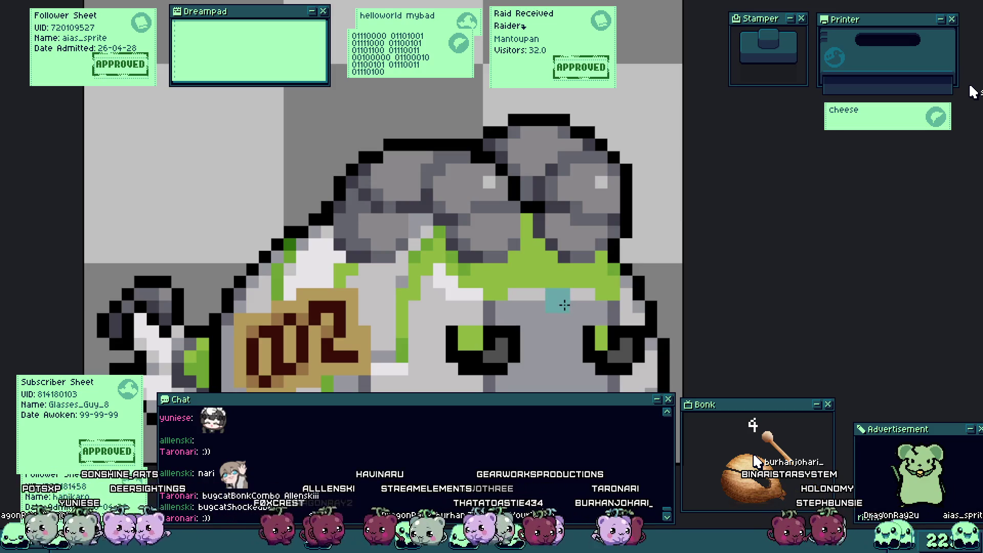
{"action": "scroll", "coordinate": [510, 279], "scroll_direction": "up", "scroll_amount": 1}
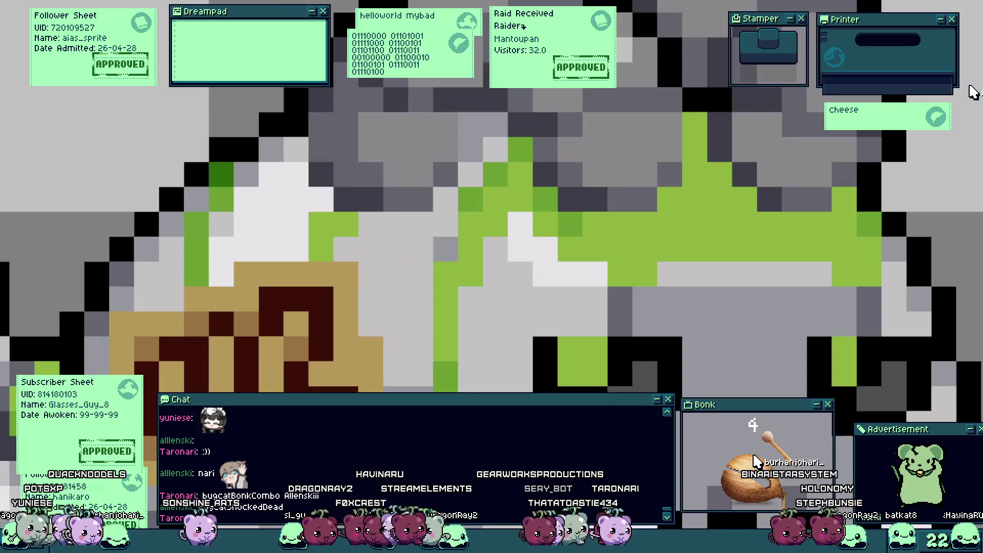